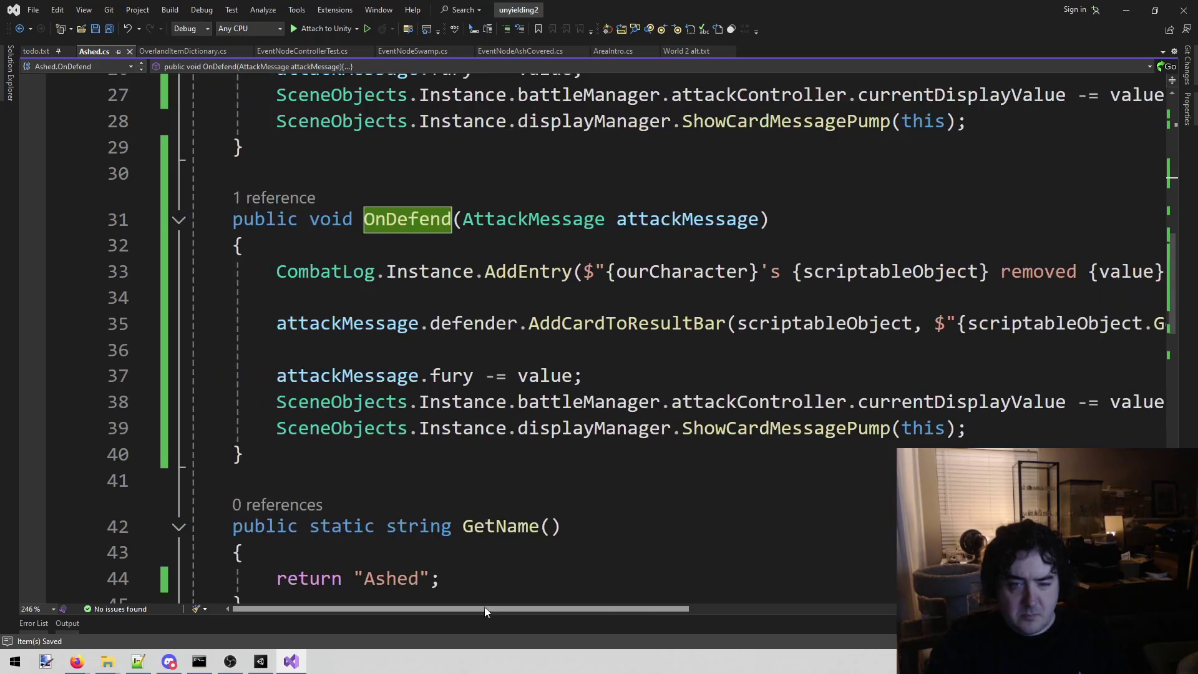
Step: In Ashed's OnDefend, change the fury subtraction (-=) to addition (+=)
scroll(634, 457, up, 2)
scroll(635, 457, down, 1)
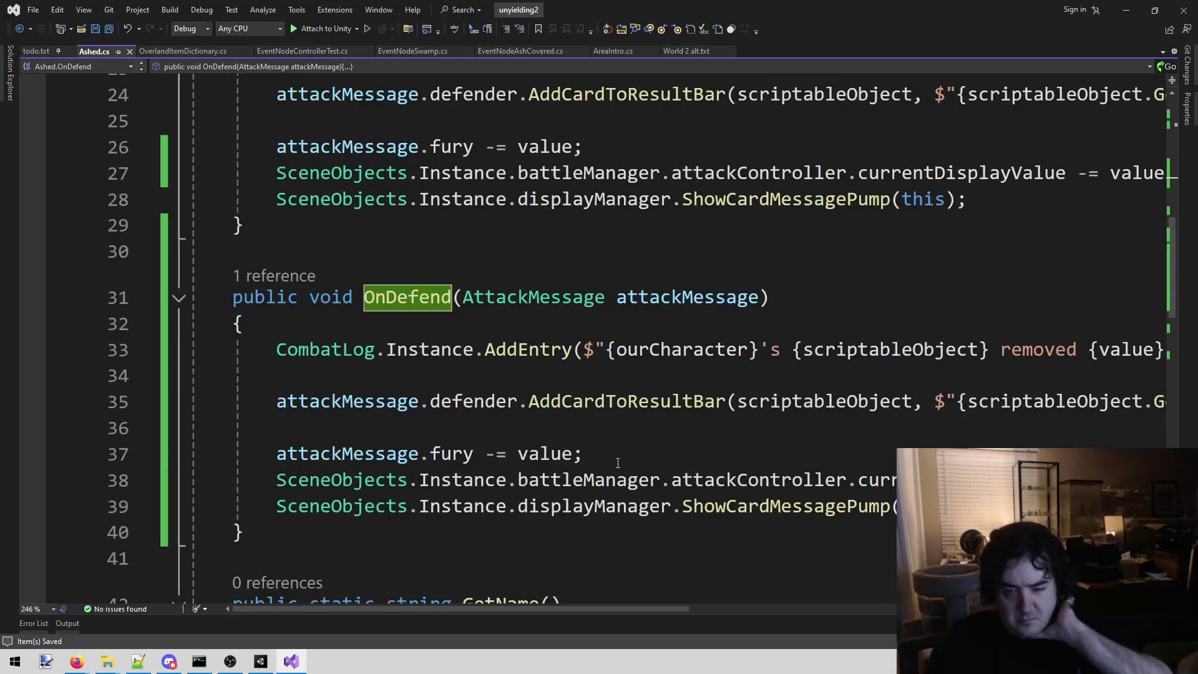
click(496, 453)
key(BackSpace)
text(+)
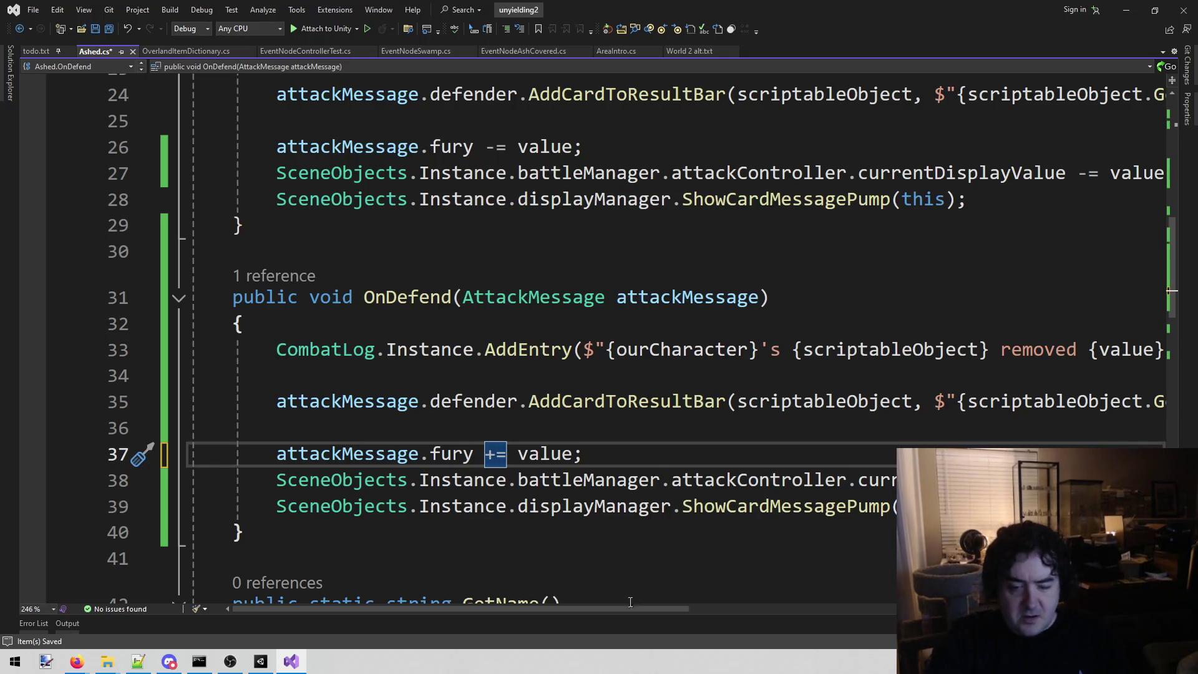
Step: Replace 'removed' with 'add' in the log message and with 'added' in the result text
scroll(796, 311, right, 3)
double_click(790, 350)
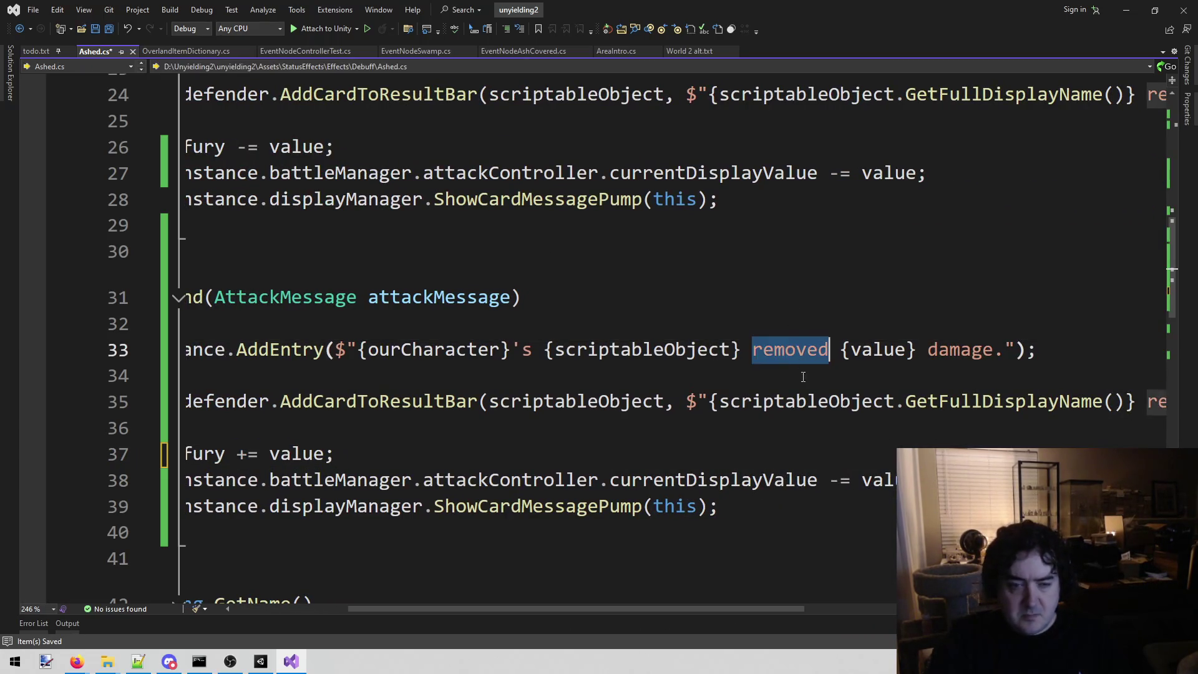
text(add)
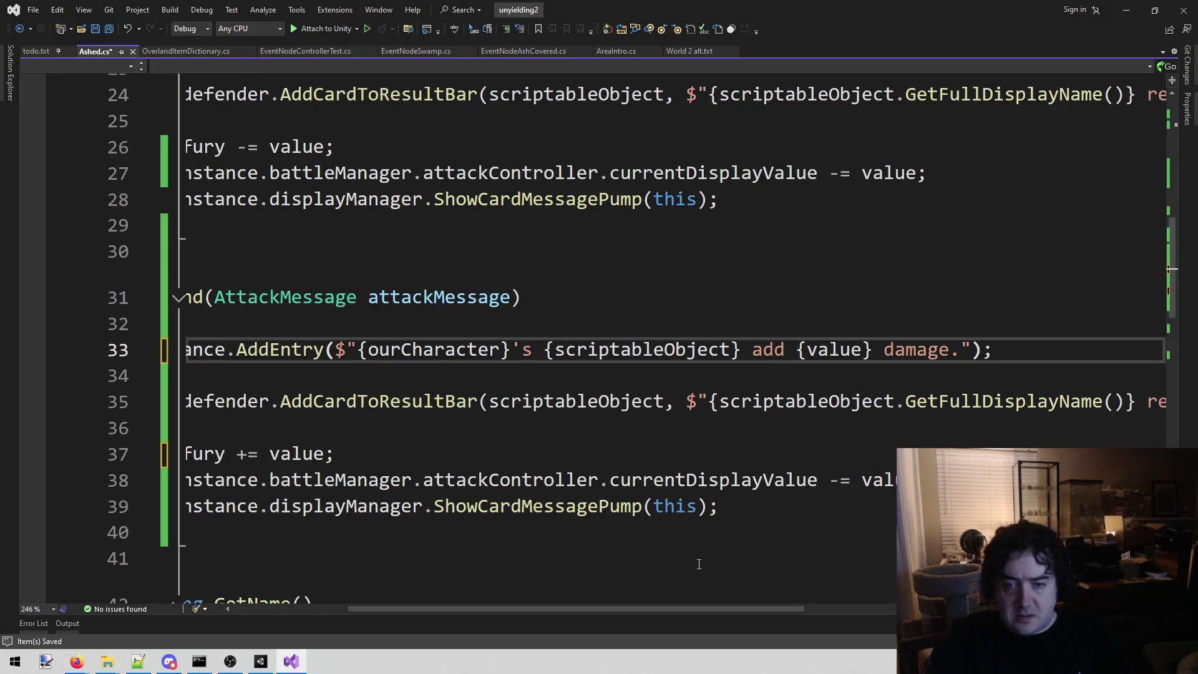
scroll(681, 591, right, 5)
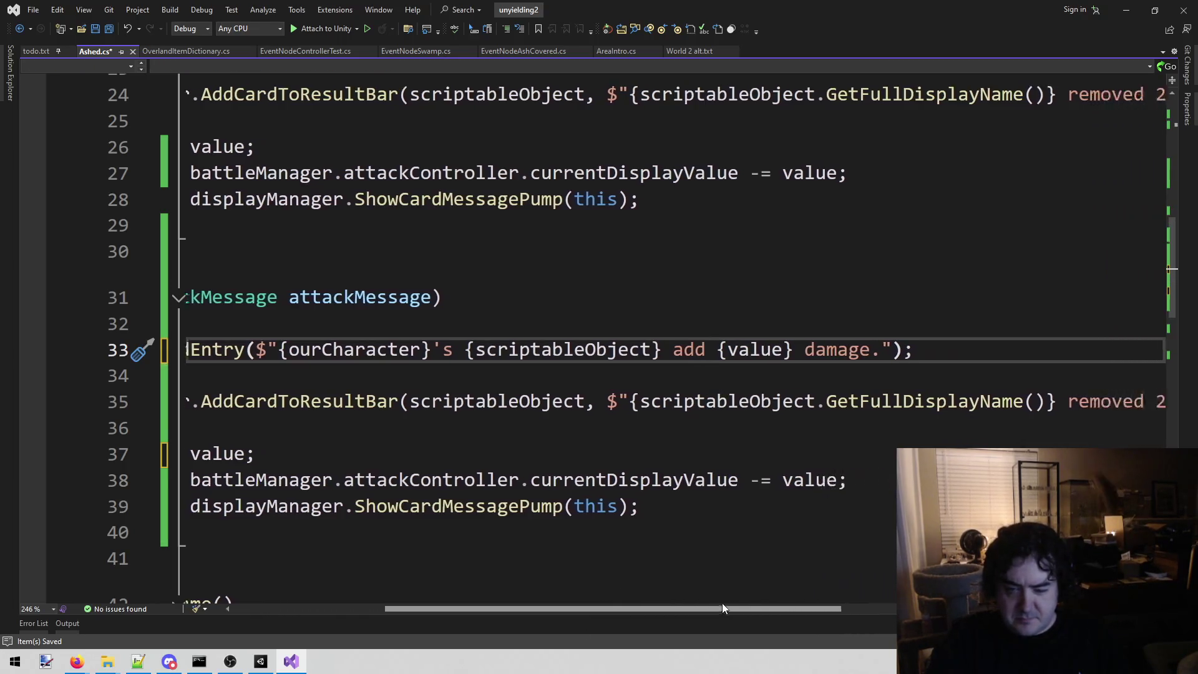
double_click(860, 401)
text(Added)
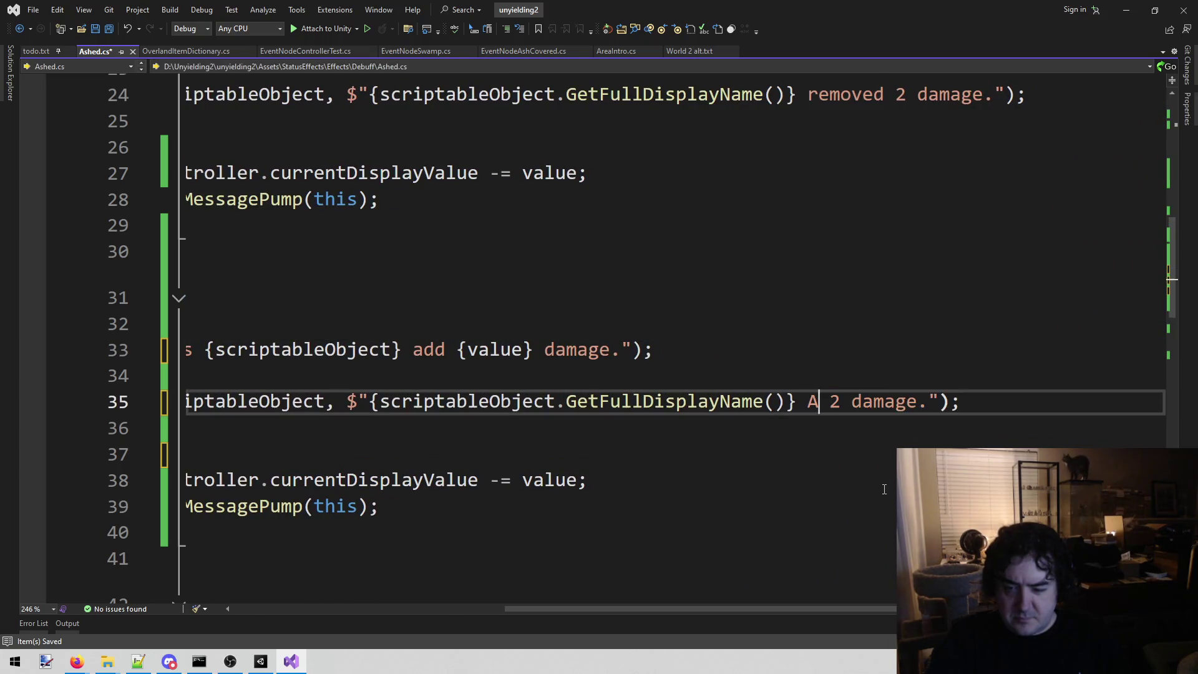
key(ctrl+Left)
key(Delete)
text(a)
key(Home)
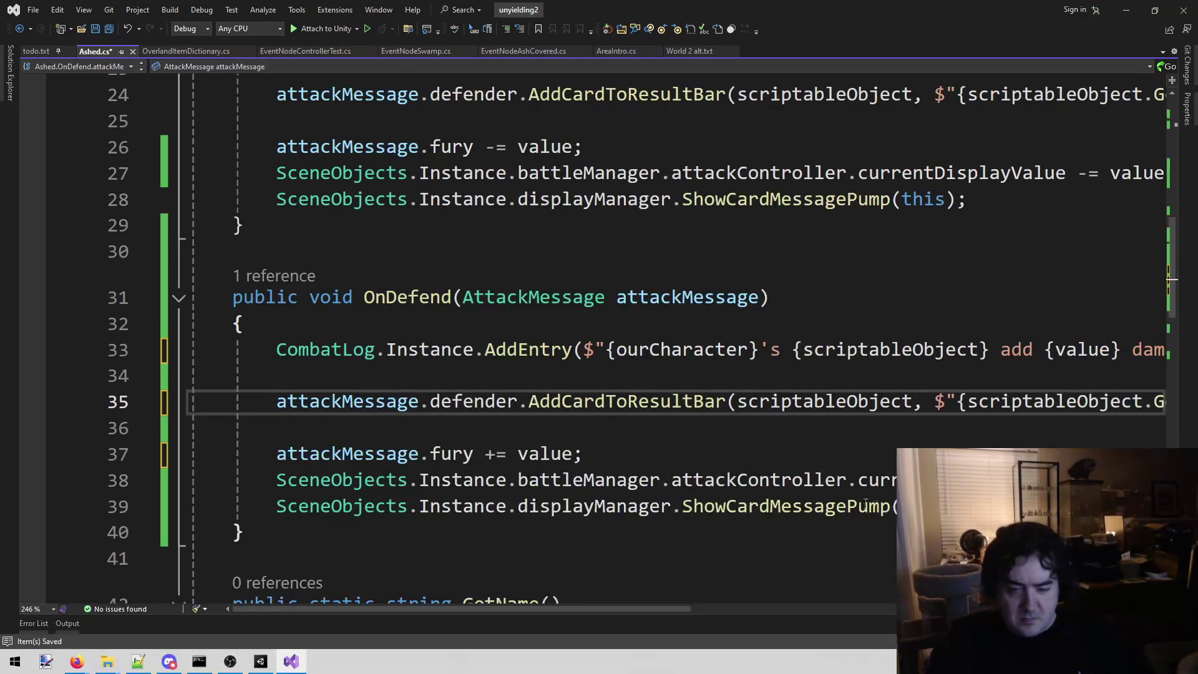
scroll(674, 368, down, 3)
scroll(391, 365, down, 2)
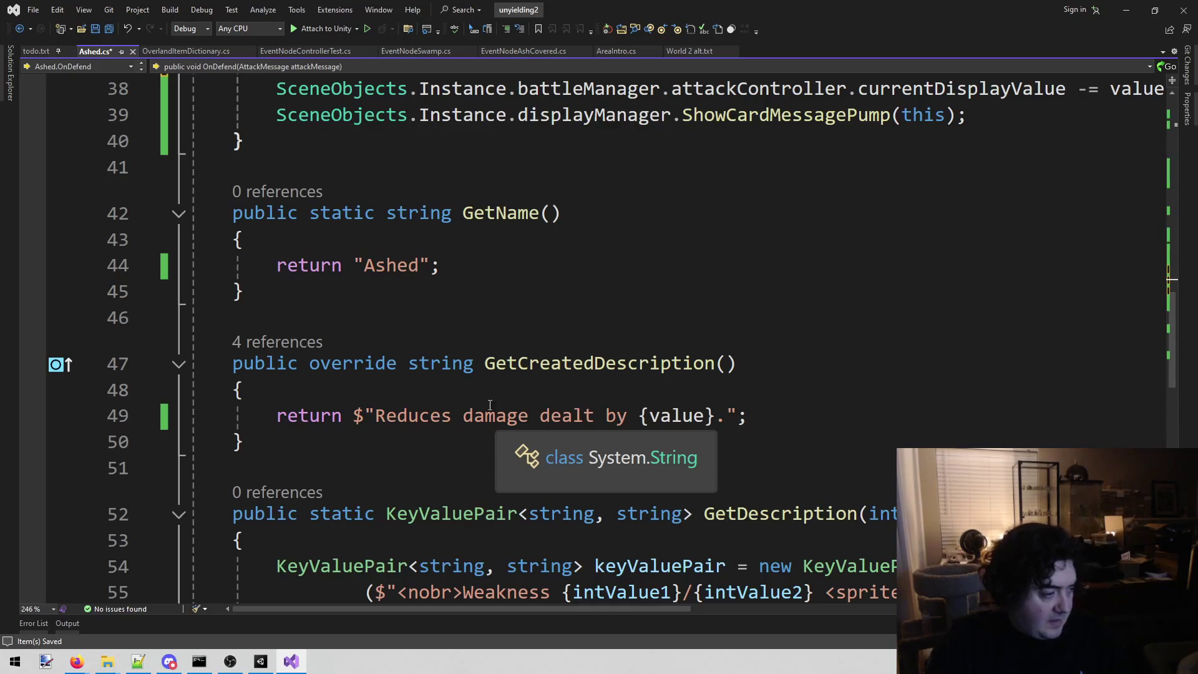
Step: Append ' and increases damage taken by 2' to the line 49 description and save
click(713, 416)
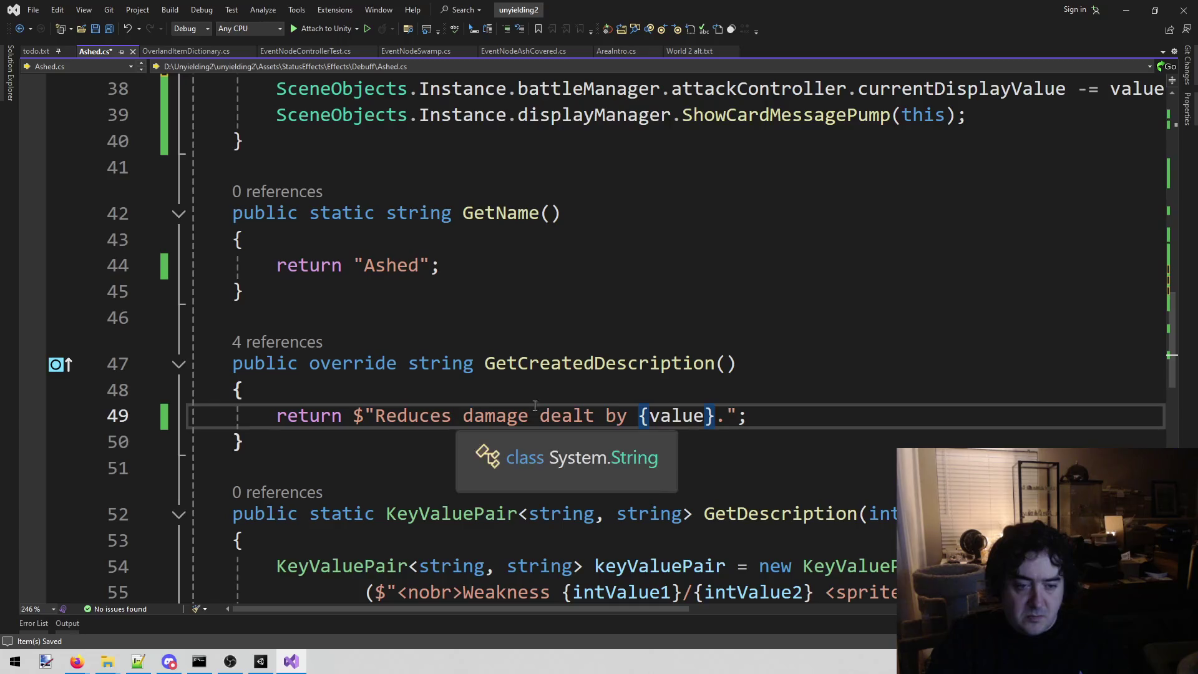
text(and rein)
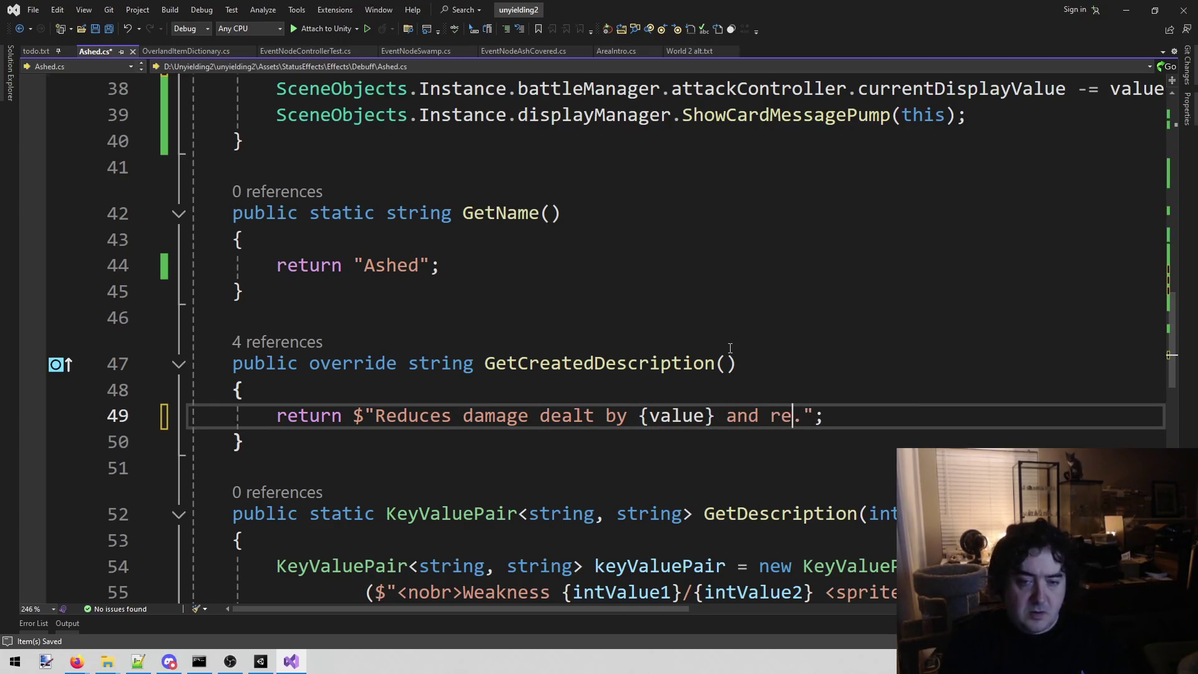
key(BackSpace)
key(BackSpace)
key(BackSpace)
text(increases )
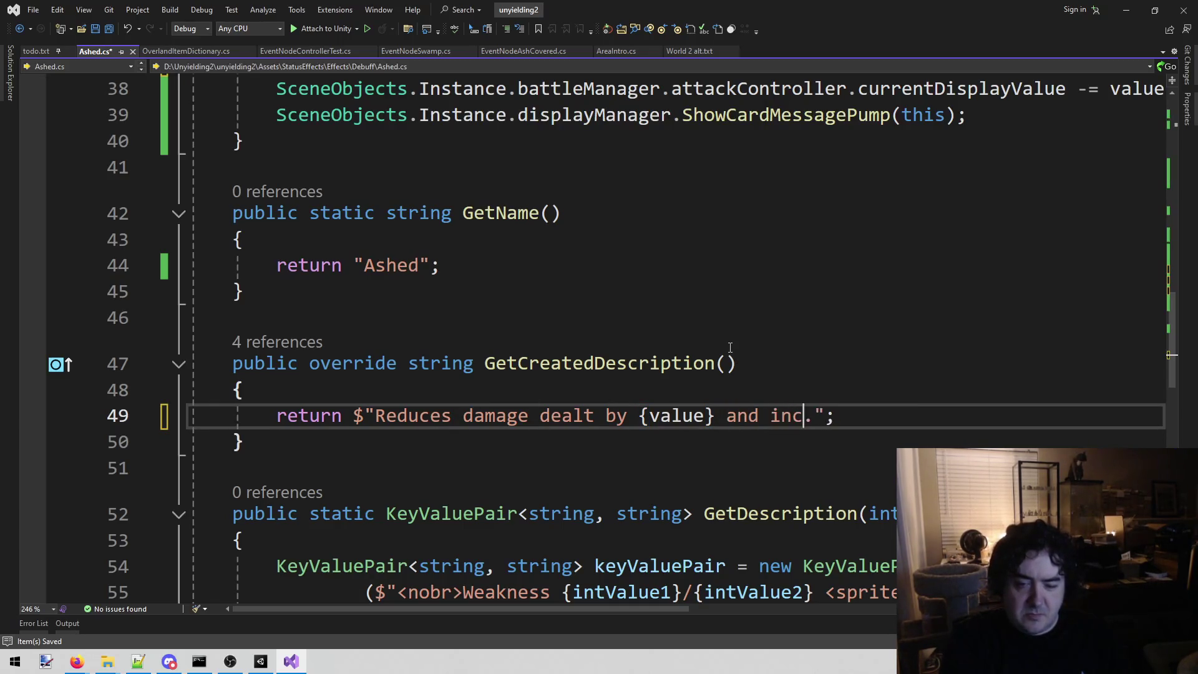
text(damag)
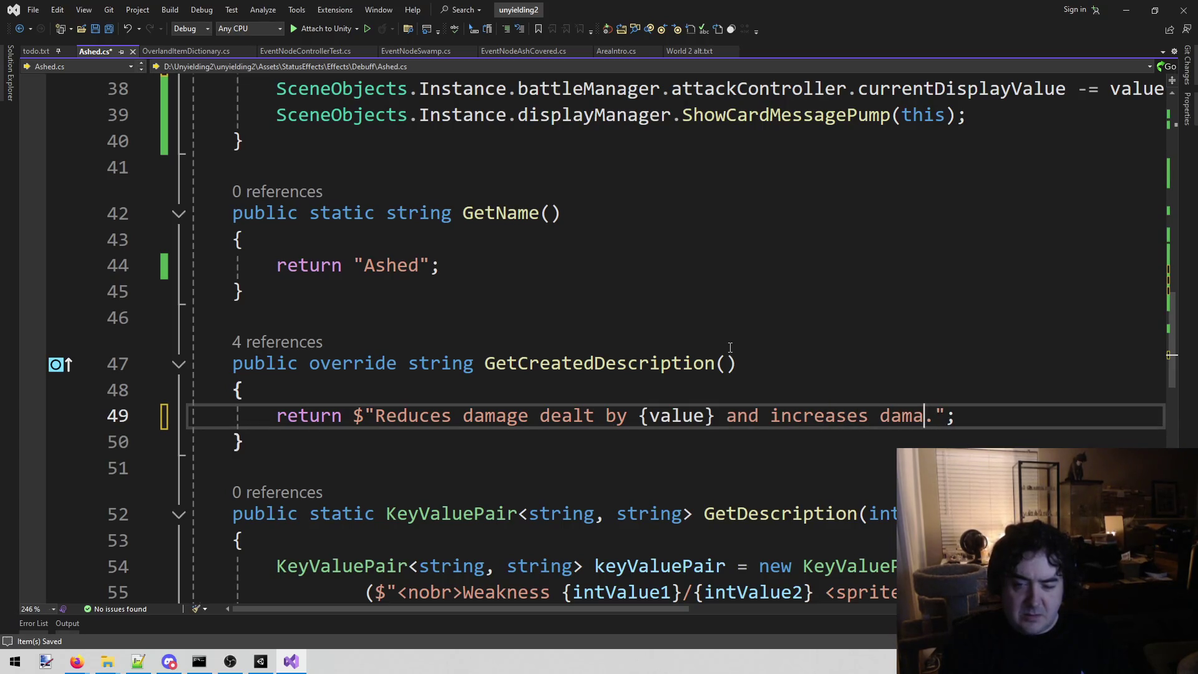
key(BackSpace)
key(BackSpace)
text(ag)
key(BackSpace)
text(ge taken )
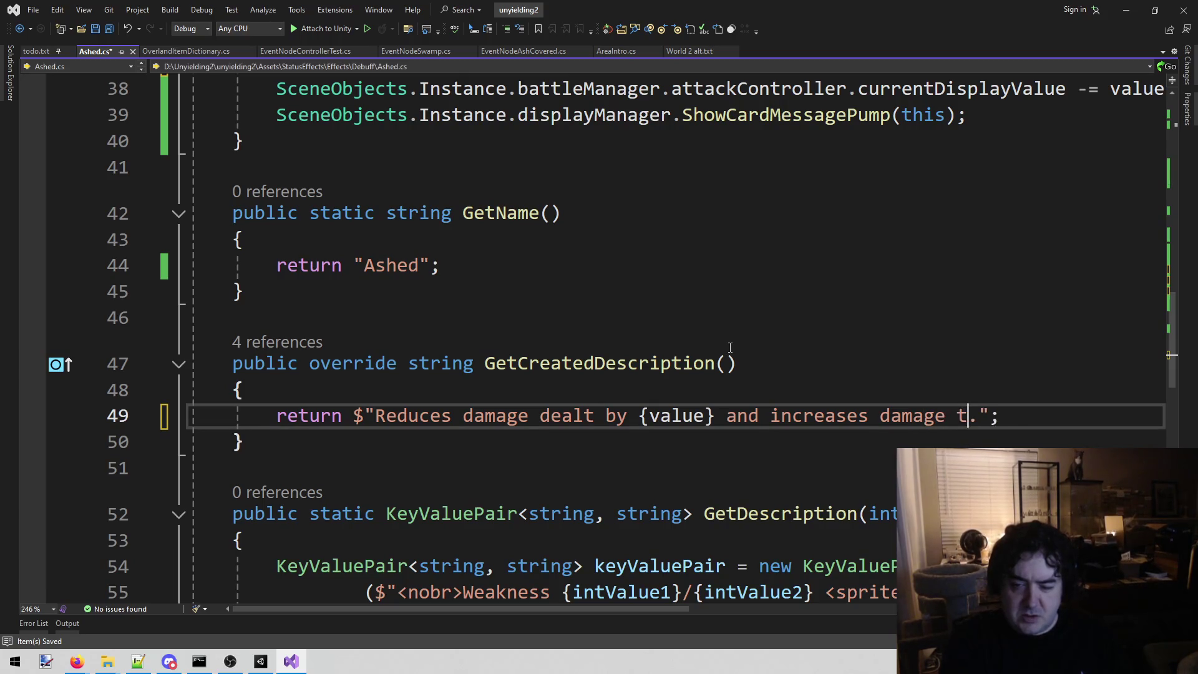
text(by 2)
key(ctrl+s)
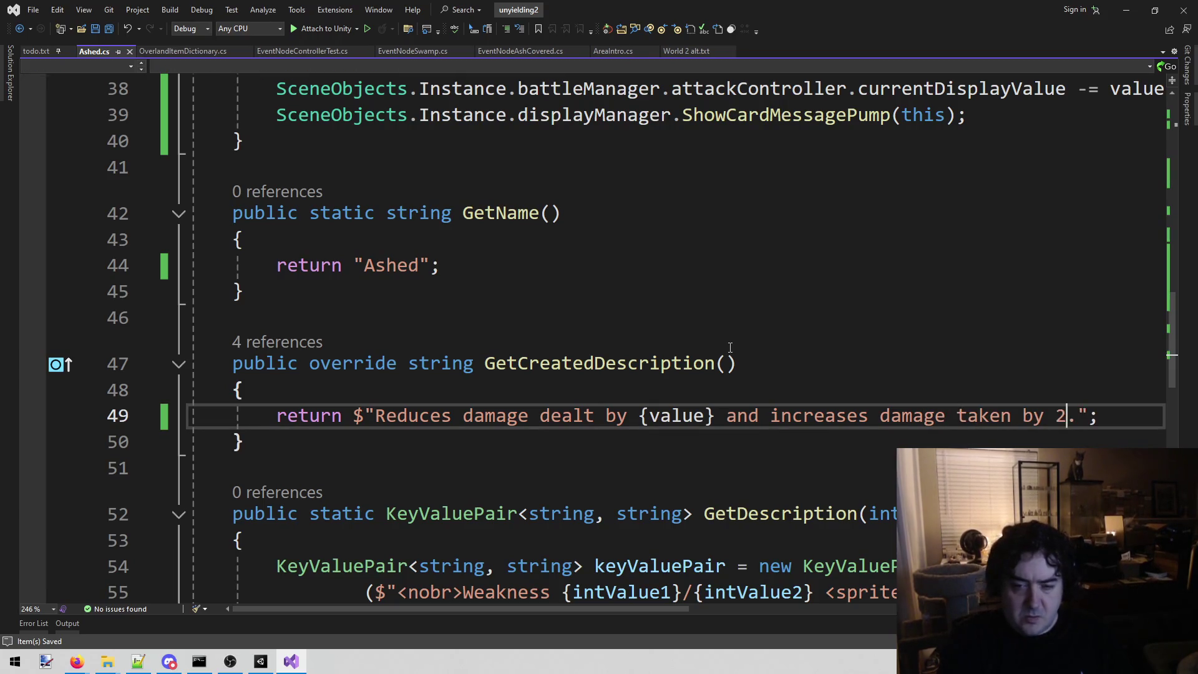
Step: Replace the placeholder 2 with {value} via IntelliSense and save Ashed.cs
key(shift+Left)
text({)
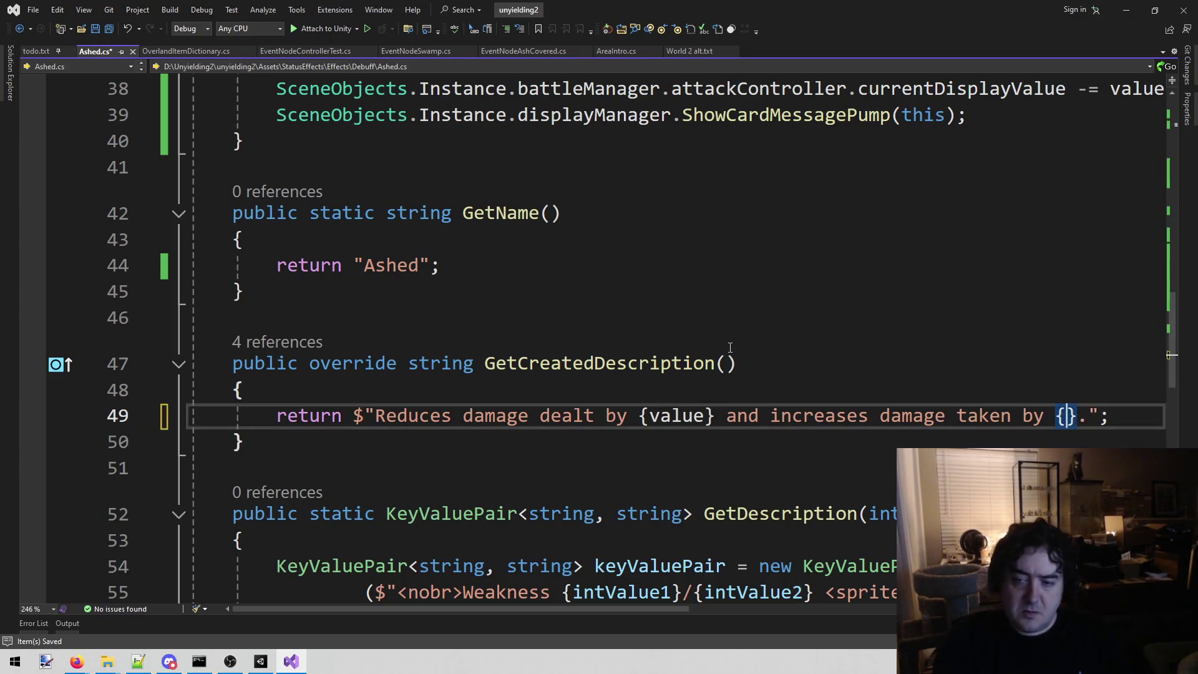
text(responseObject.Add(OnAttack, attackMessage);)
key(ctrl+z)
text(va)
key(Tab)
key(ctrl+s)
key(Home)
key(Home)
scroll(730, 347, down, 2)
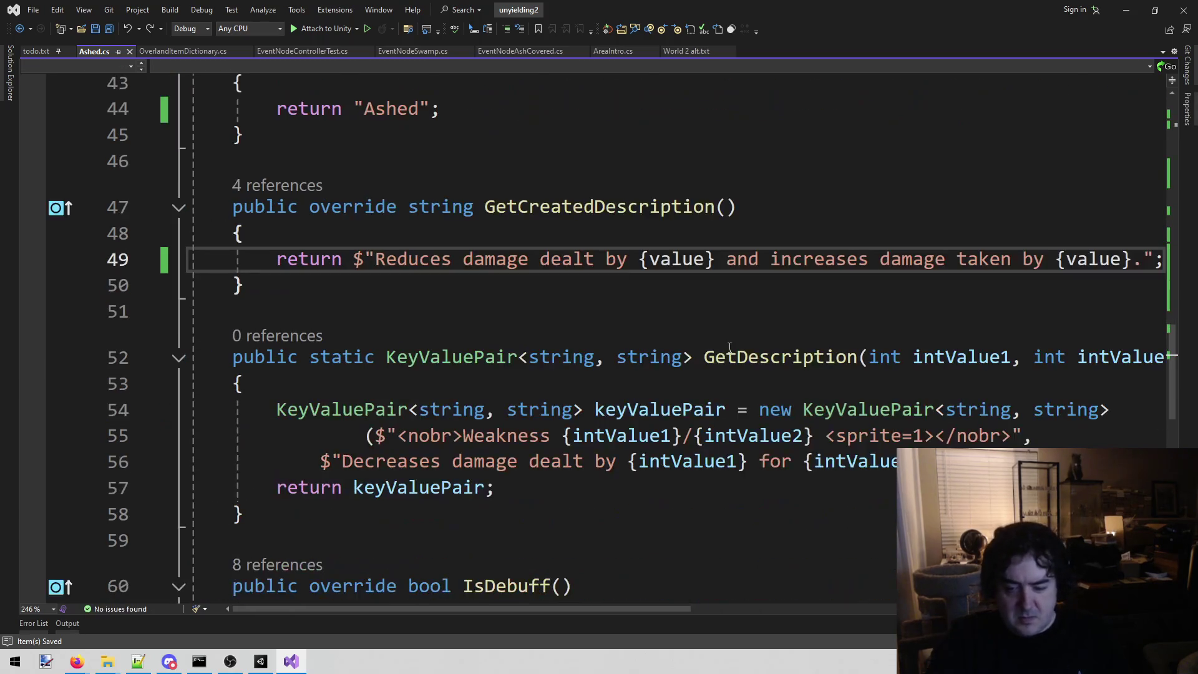
Step: Insert 'and' before 'for' in the line 56 GetDescription text
drag(374, 461, 569, 460)
key(shift+End)
mouse_move(374, 608)
mouse_down()
mouse_move(546, 589)
mouse_move(413, 604)
mouse_move(506, 616)
mouse_move(400, 615)
mouse_up()
mouse_move(486, 605)
mouse_down()
mouse_move(559, 621)
mouse_move(469, 612)
mouse_move(514, 615)
mouse_up()
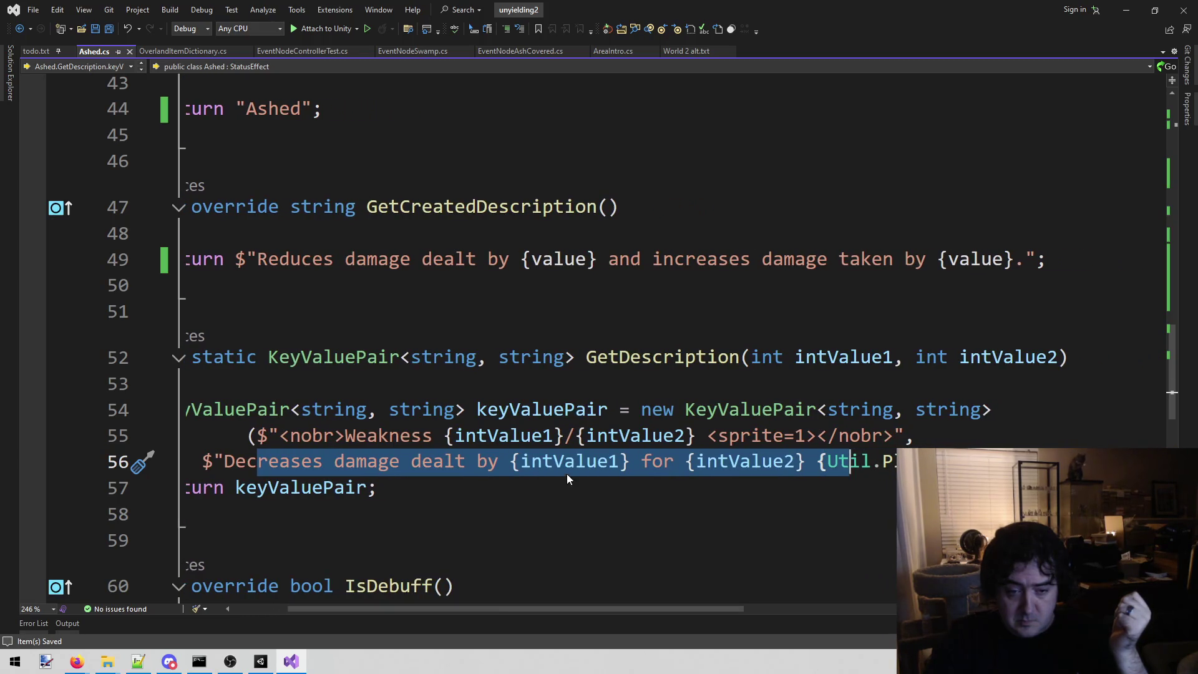
click(641, 462)
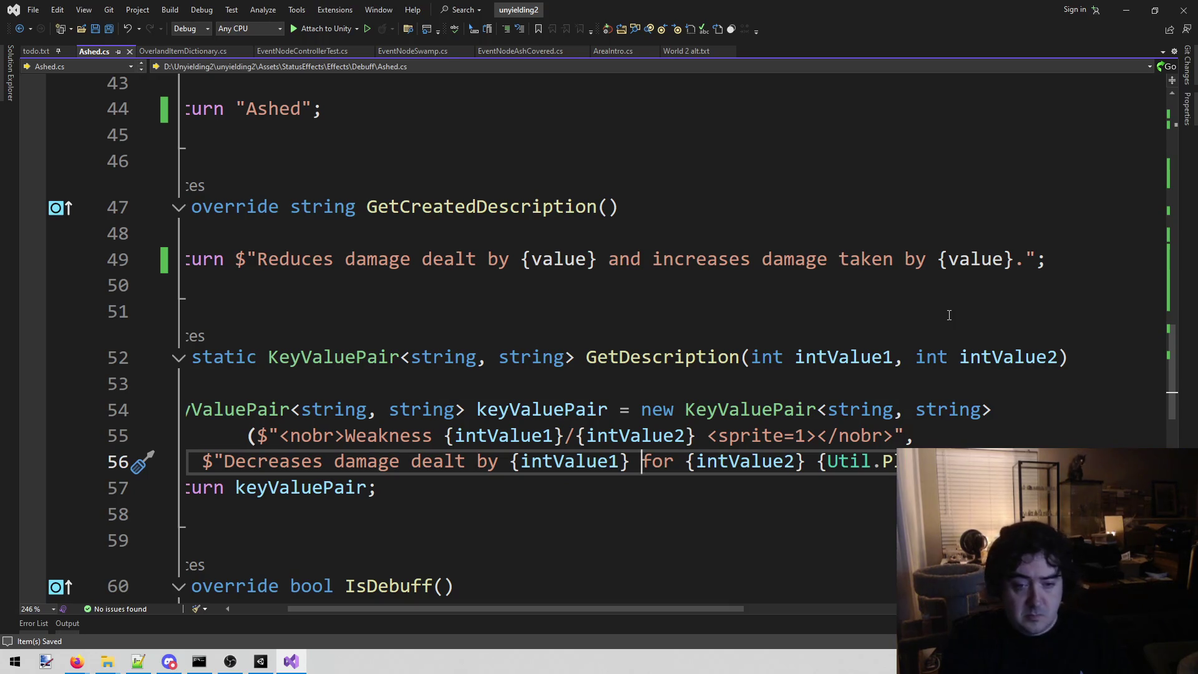
text(and)
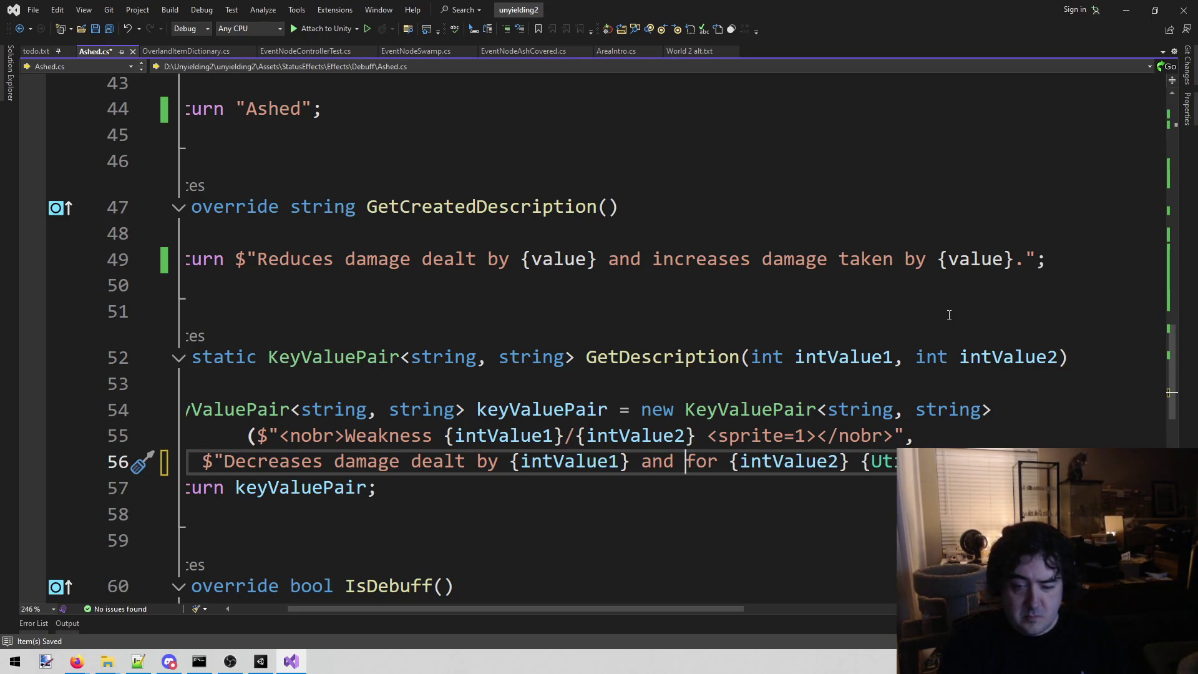
Step: Copy 'increases damage taken by' from line 49 and paste it after 'and' on line 56
click(652, 259)
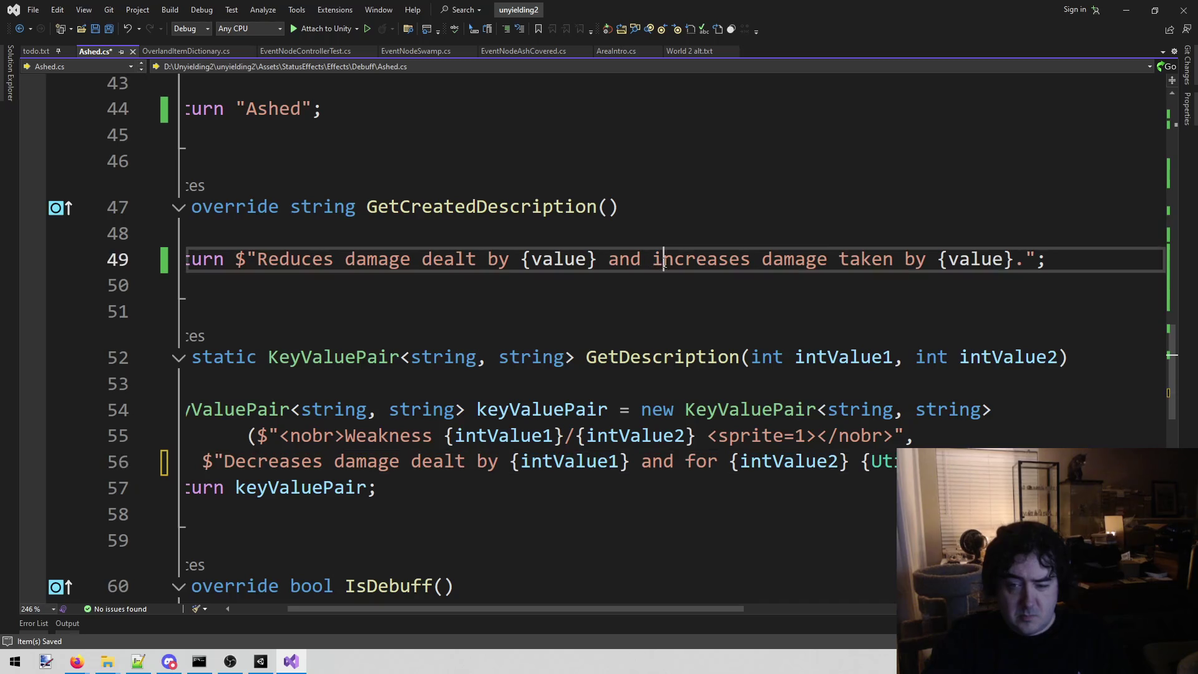
mouse_move(652, 259)
mouse_down()
mouse_move(1014, 260)
mouse_move(926, 261)
mouse_up()
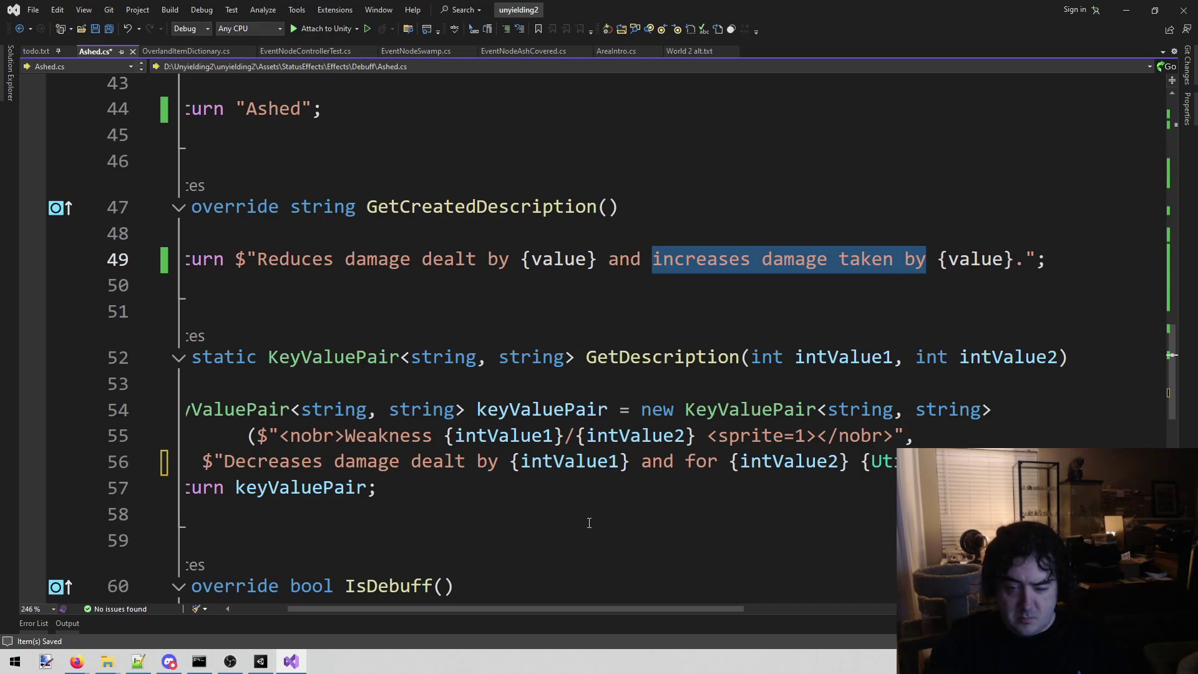
click(686, 460)
key(ctrl+v)
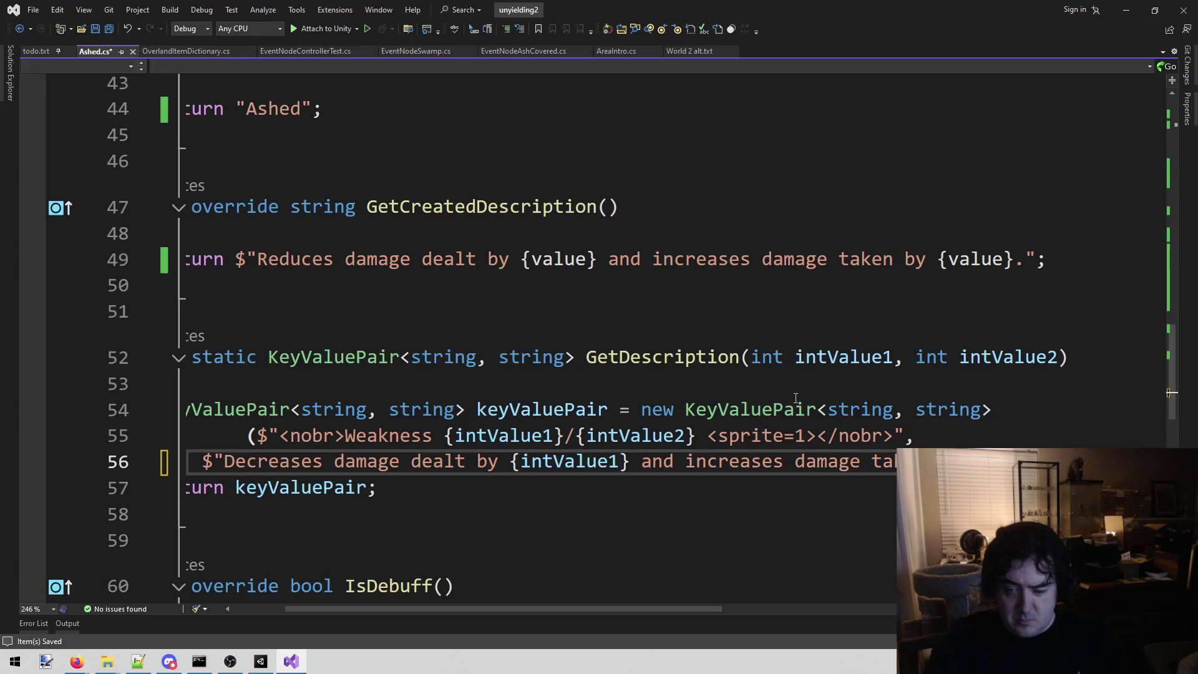
mouse_move(513, 461)
mouse_down()
mouse_move(599, 437)
mouse_move(630, 463)
mouse_up()
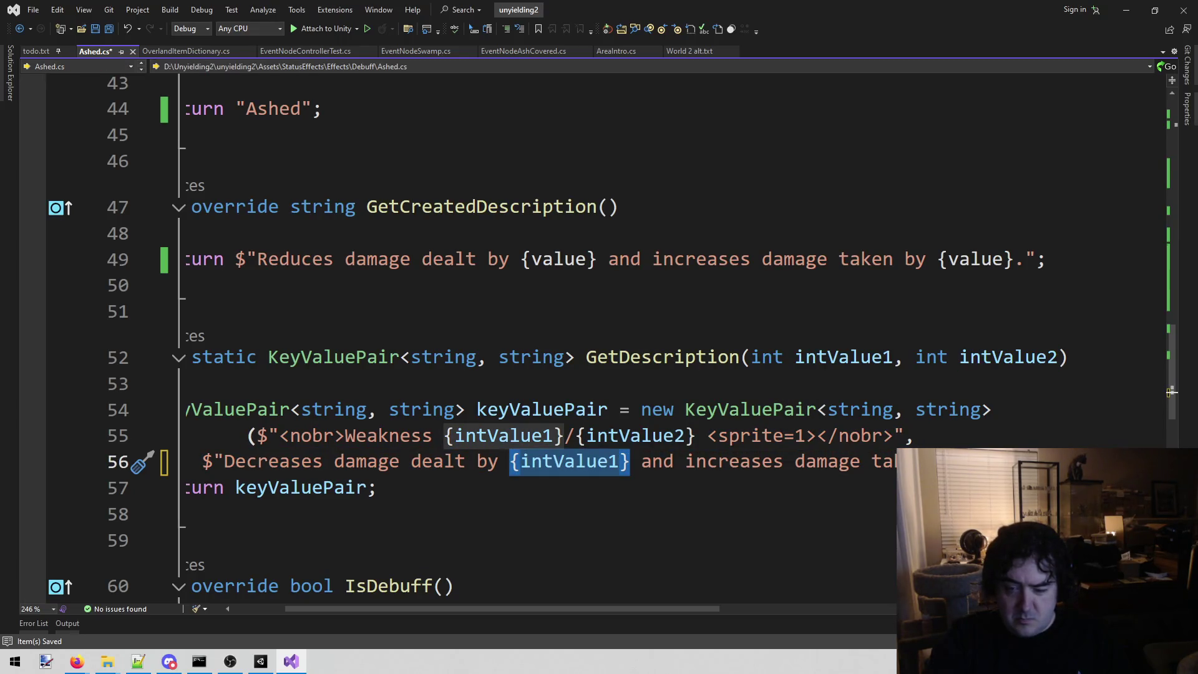
click(630, 462)
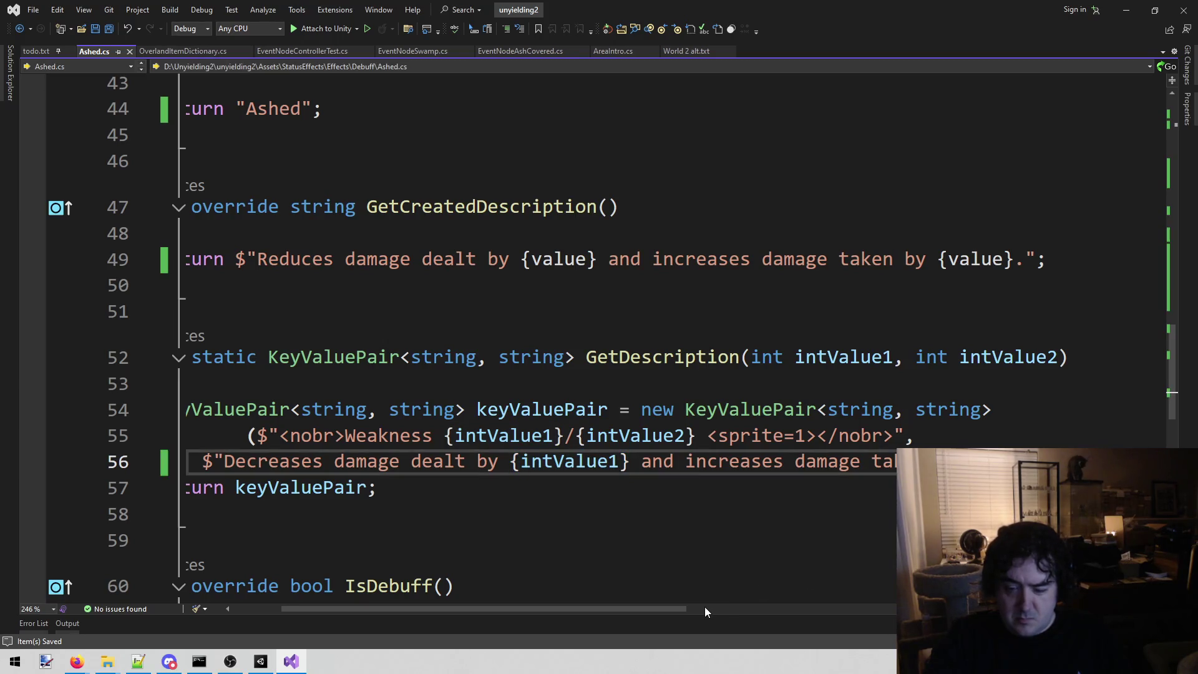
mouse_move(675, 609)
mouse_down()
mouse_move(957, 609)
mouse_move(591, 590)
mouse_up()
Step: Duplicate the attacker if block in OnAttackPreview directly below it
scroll(717, 401, down, 5)
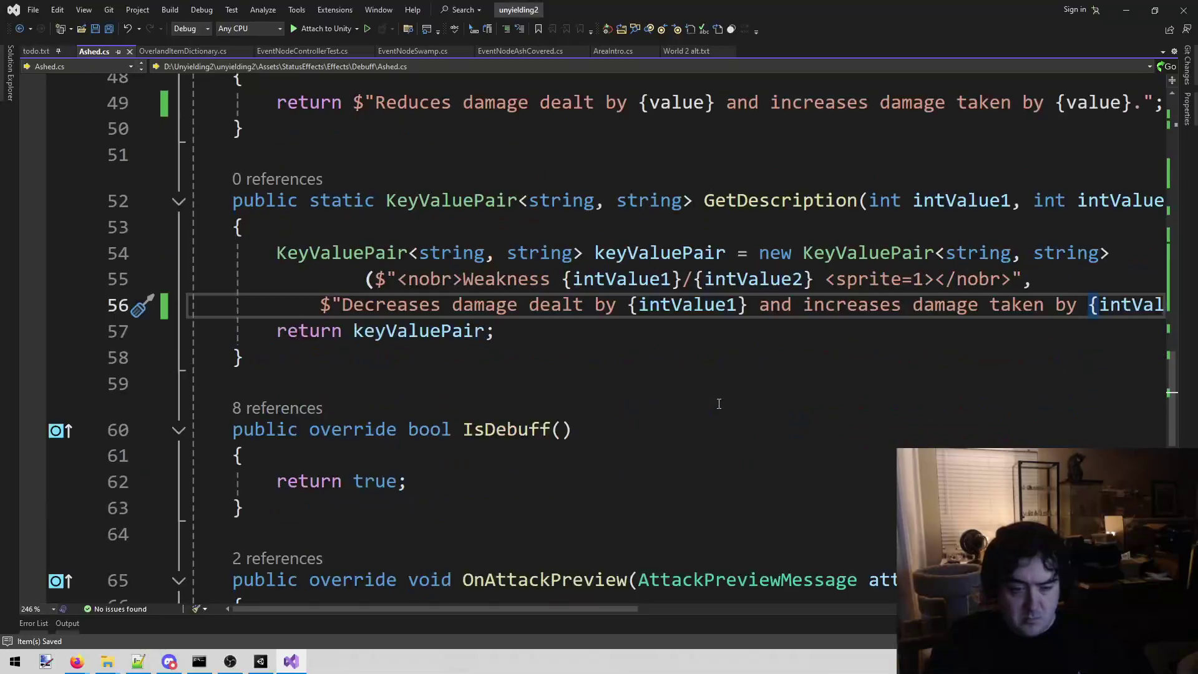
scroll(717, 401, down, 1)
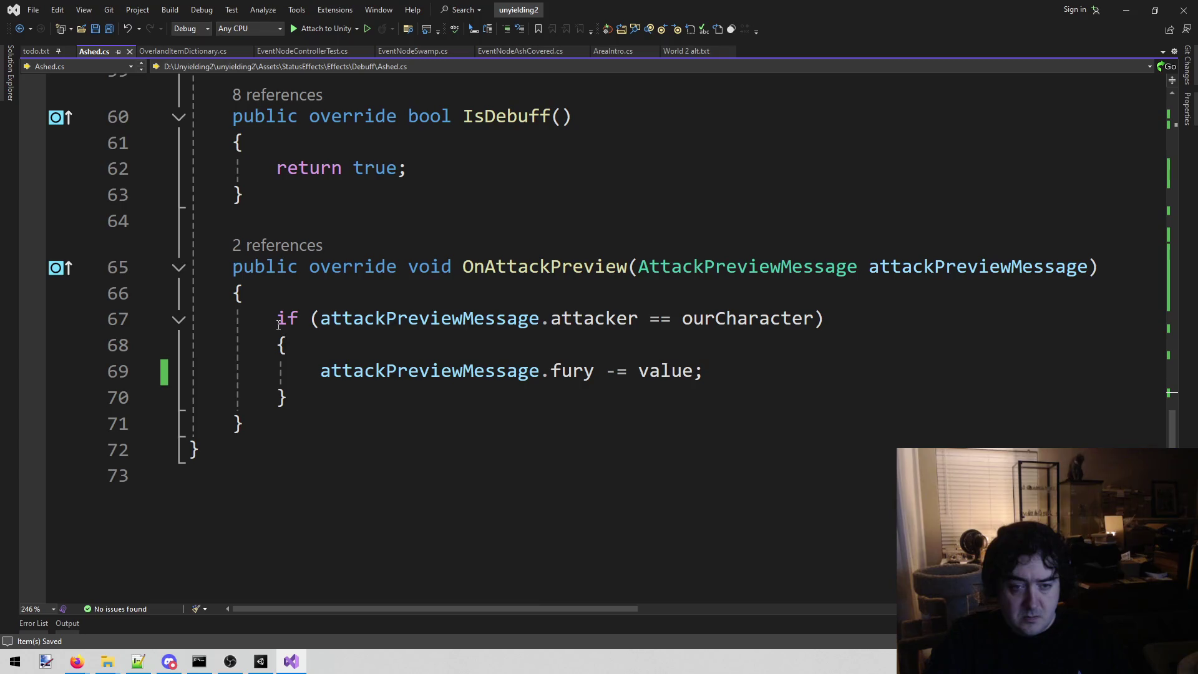
drag(277, 310, 326, 395)
key(ctrl+c)
click(336, 401)
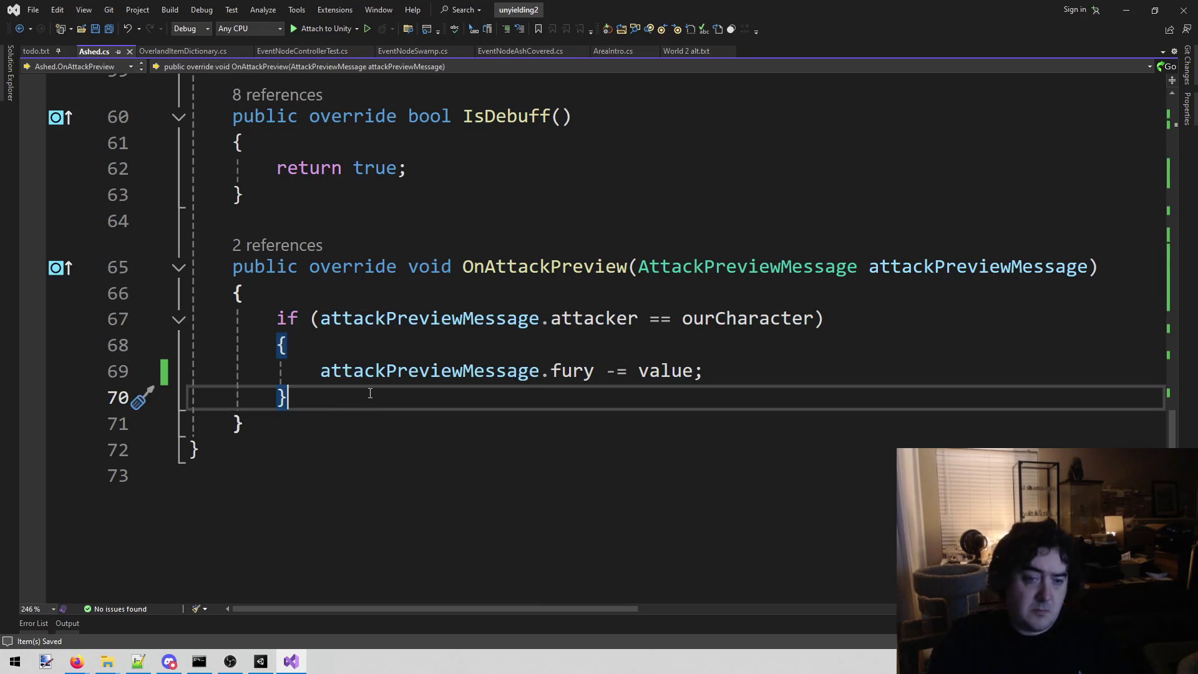
key(Return)
key(ctrl+v)
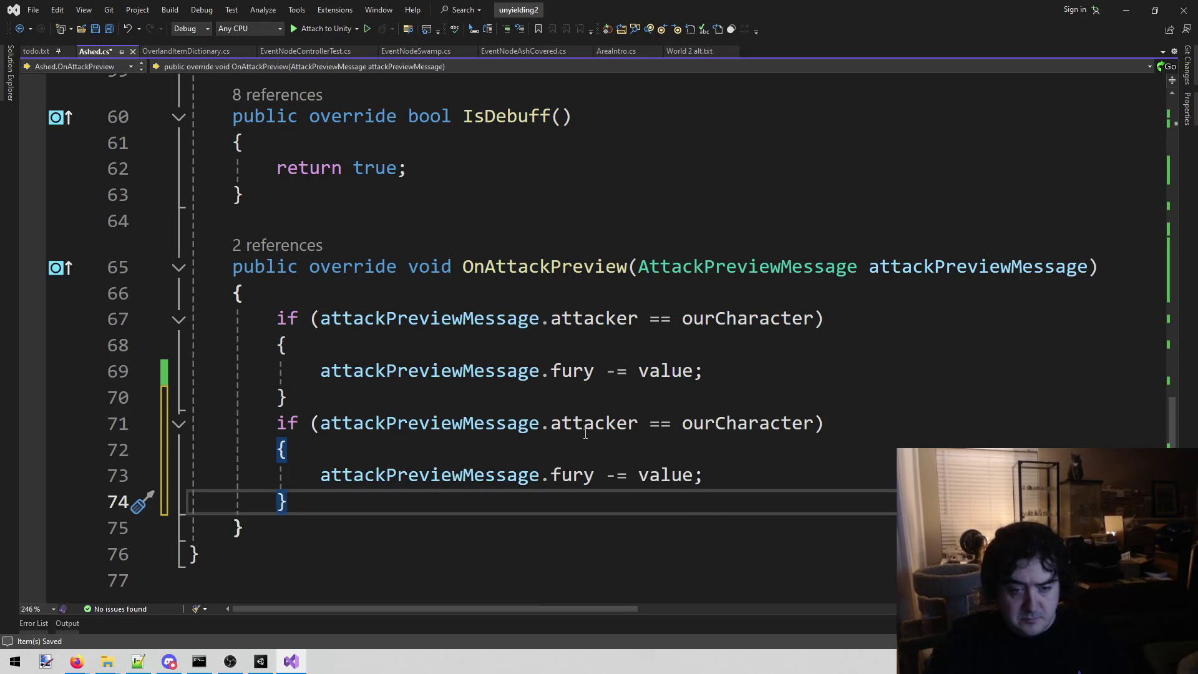
Step: Change the copied condition to defender and its fury -= to += on line 73
double_click(592, 423)
text(de)
key(Tab)
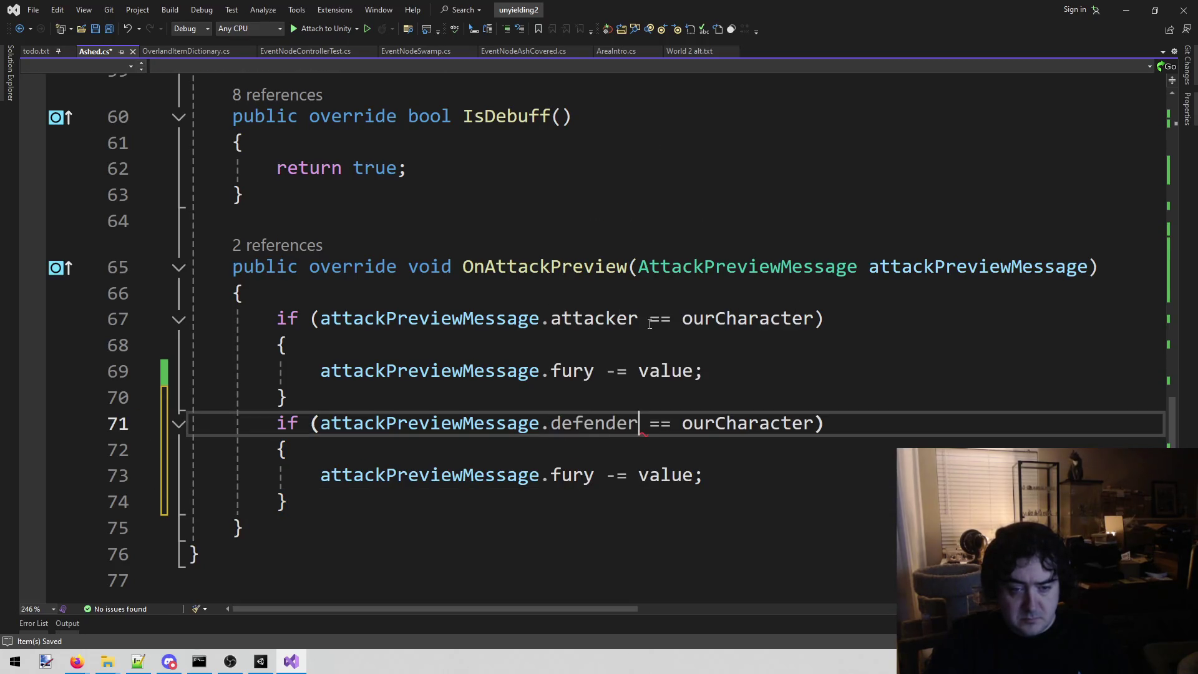
click(599, 479)
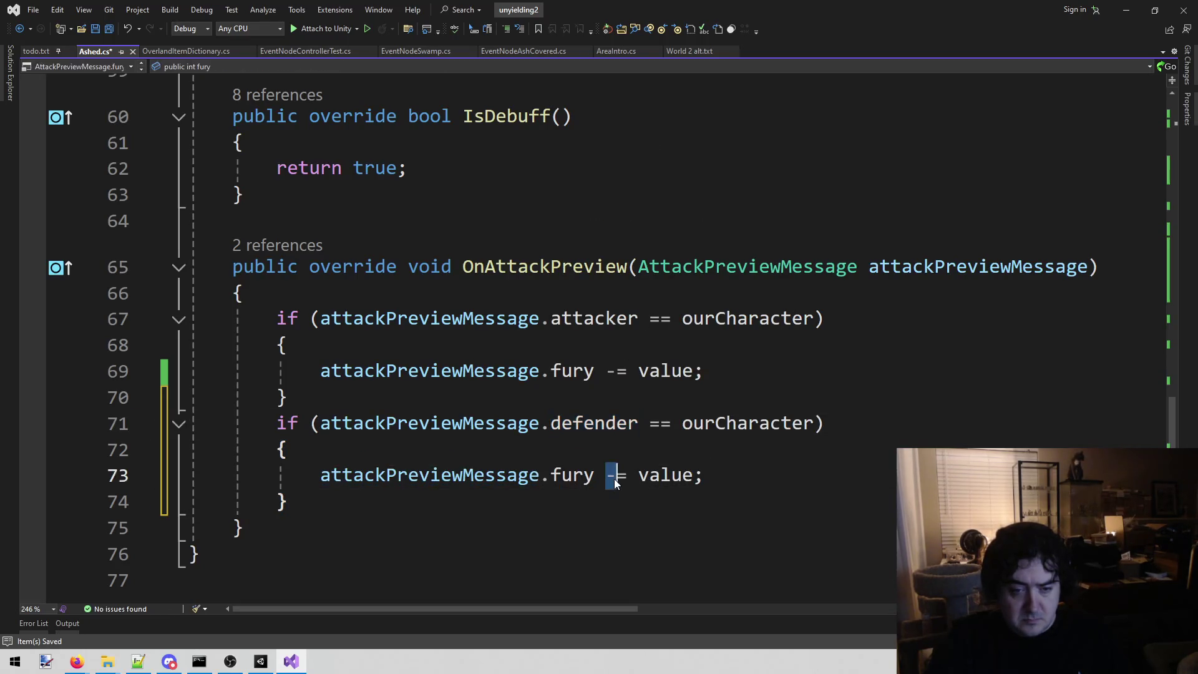
key(BackSpace)
text(+)
scroll(536, 337, up, 6)
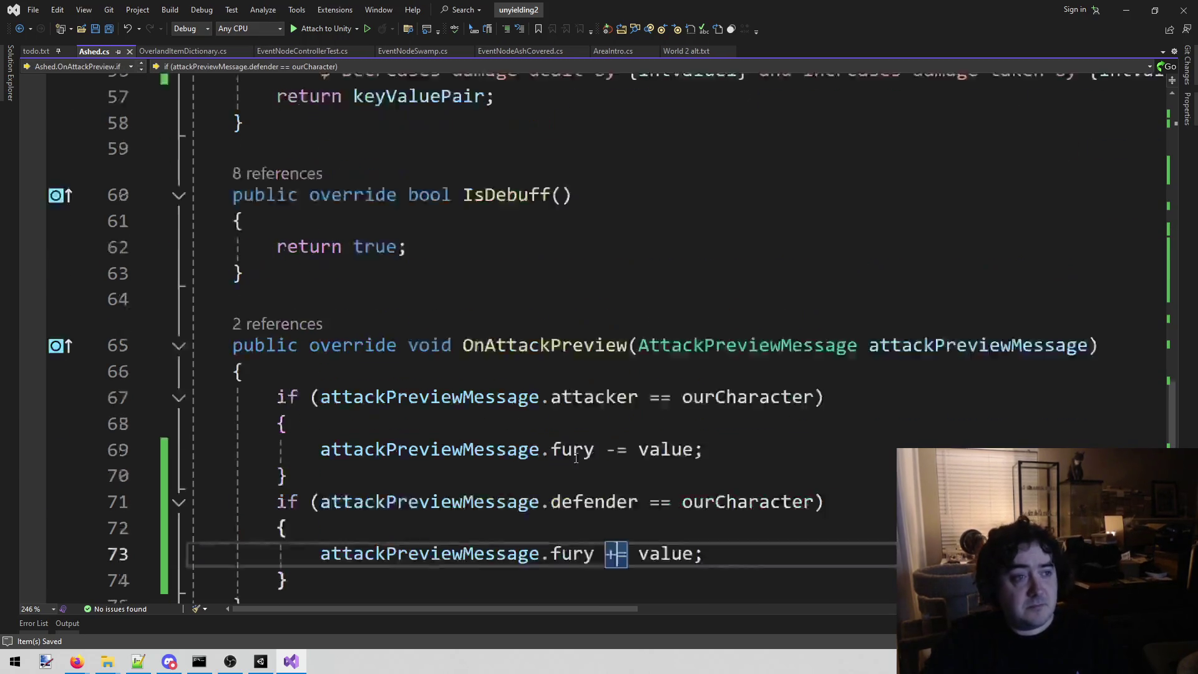
scroll(536, 338, up, 13)
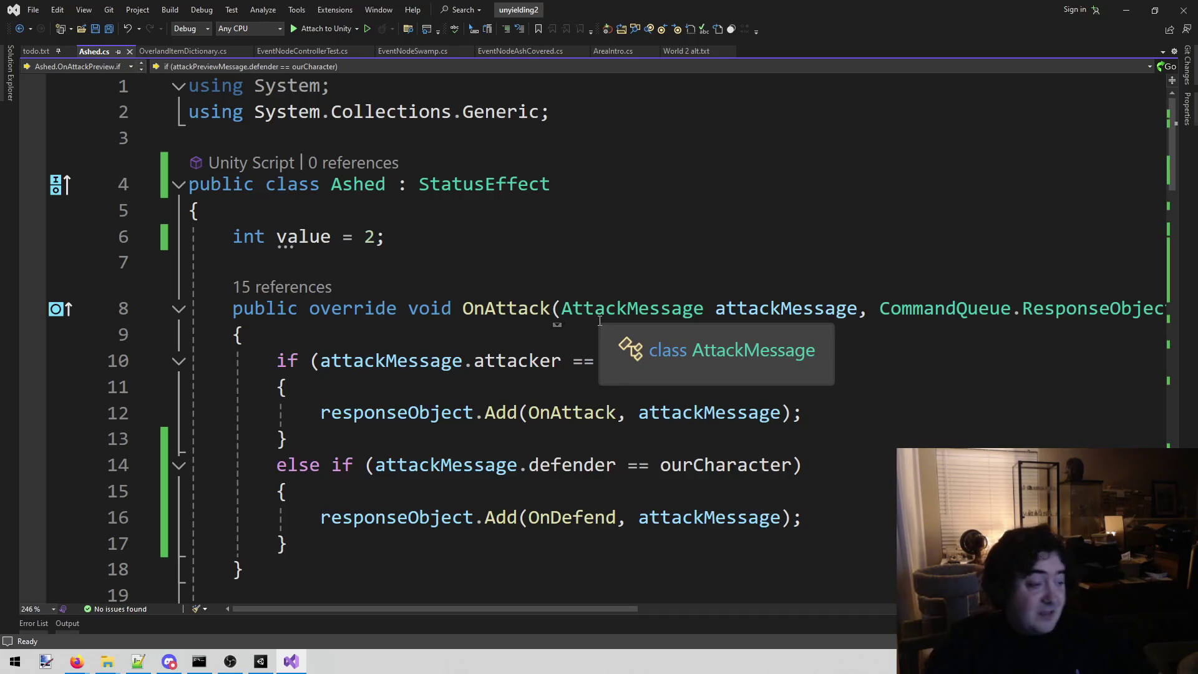
Step: Review the finished Ashed.cs and switch to Unity so it recompiles the script
scroll(580, 322, down, 13)
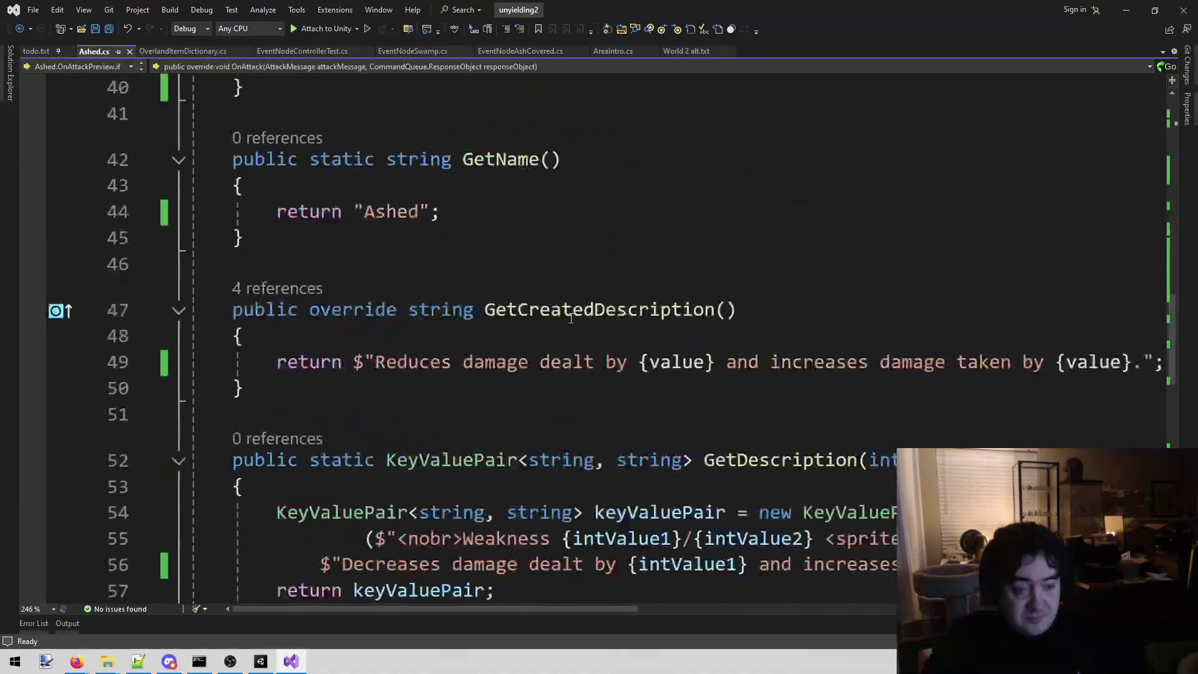
scroll(623, 231, up, 13)
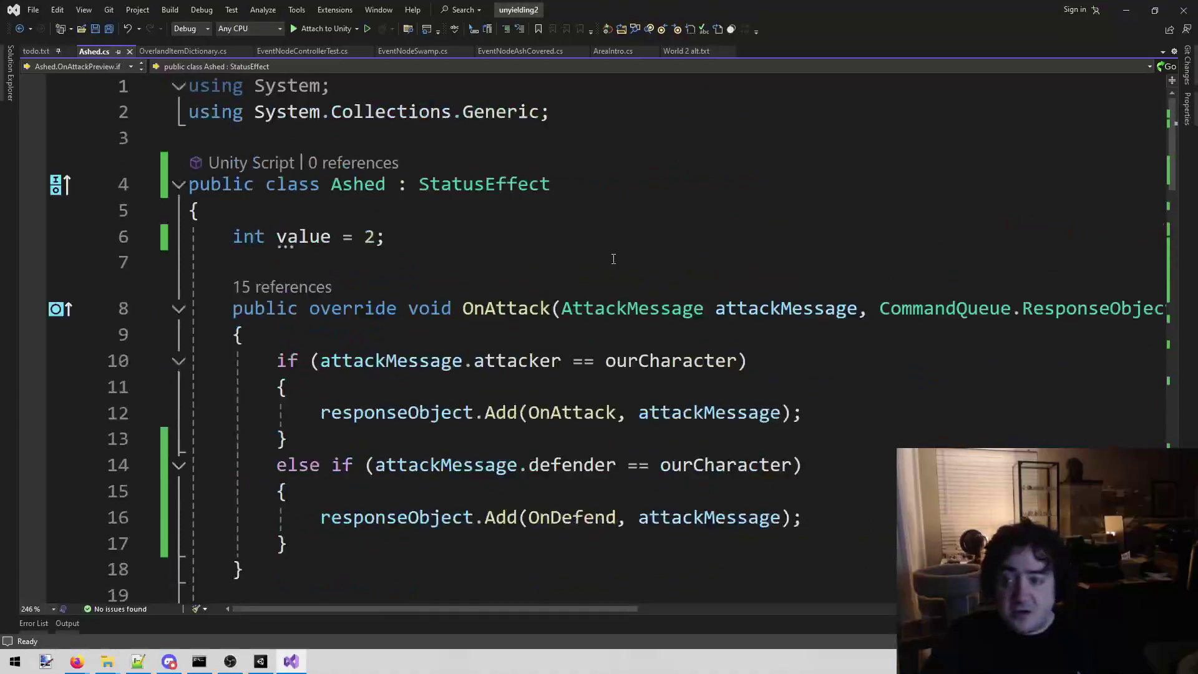
click(260, 660)
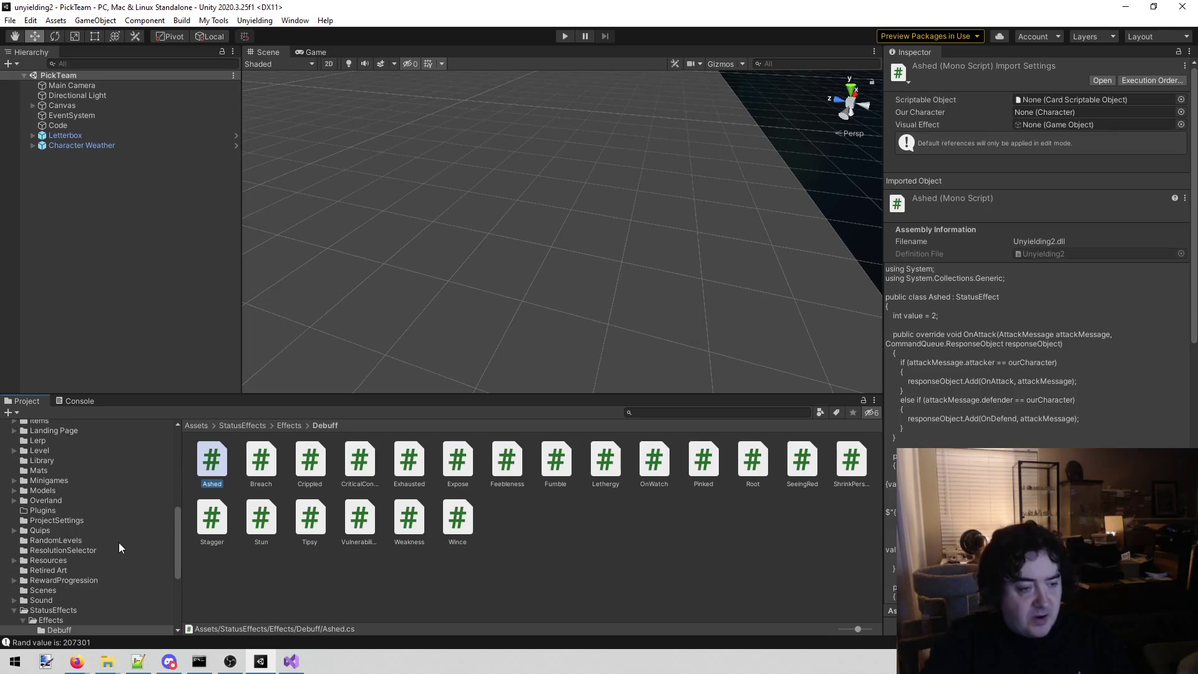
Step: Search for weakness and select the Weakness card in the Debuff folder
scroll(112, 556, up, 10)
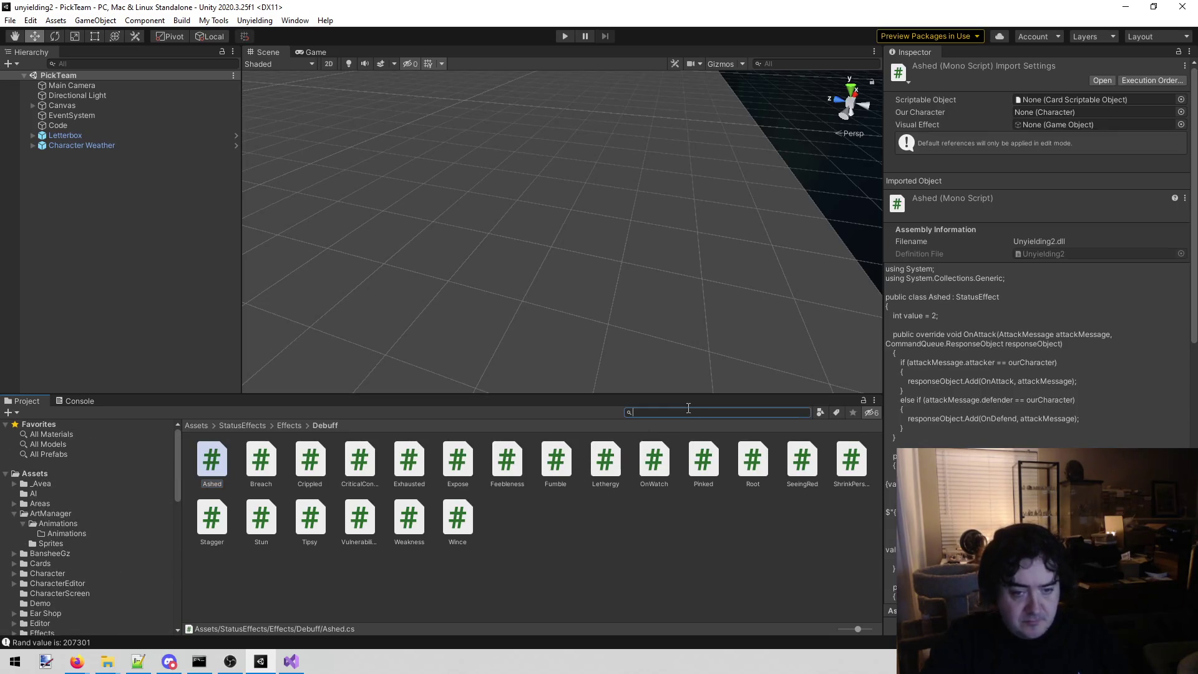
text(weakness)
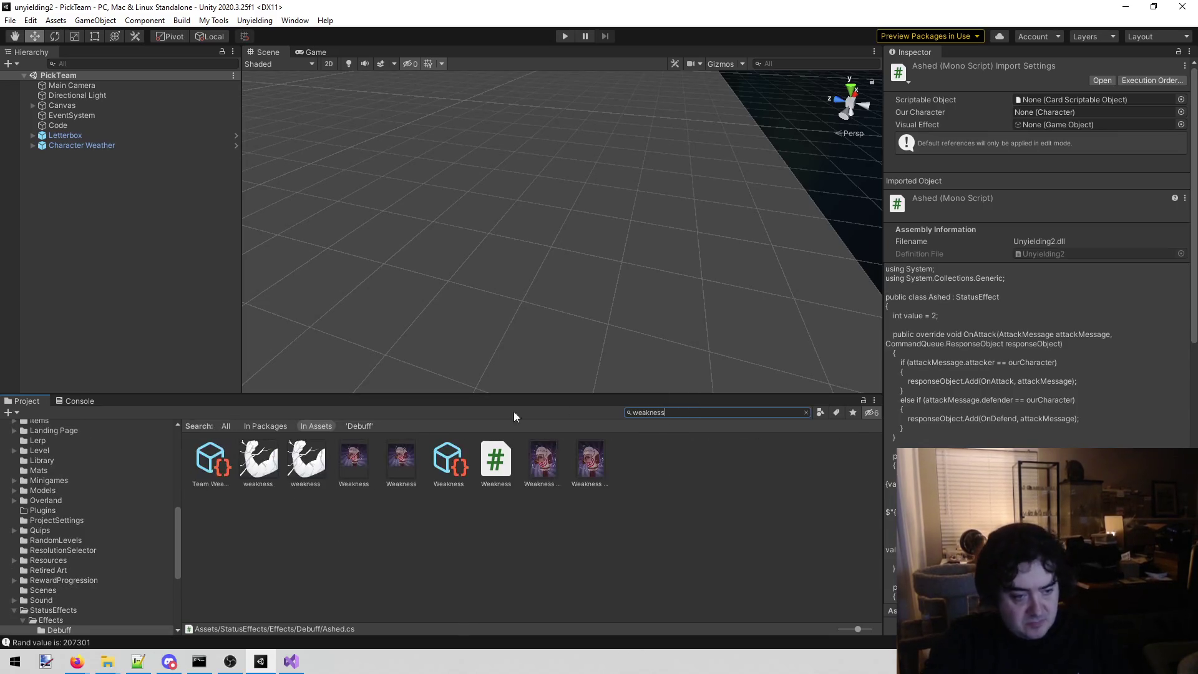
click(448, 460)
click(716, 413)
key(BackSpace)
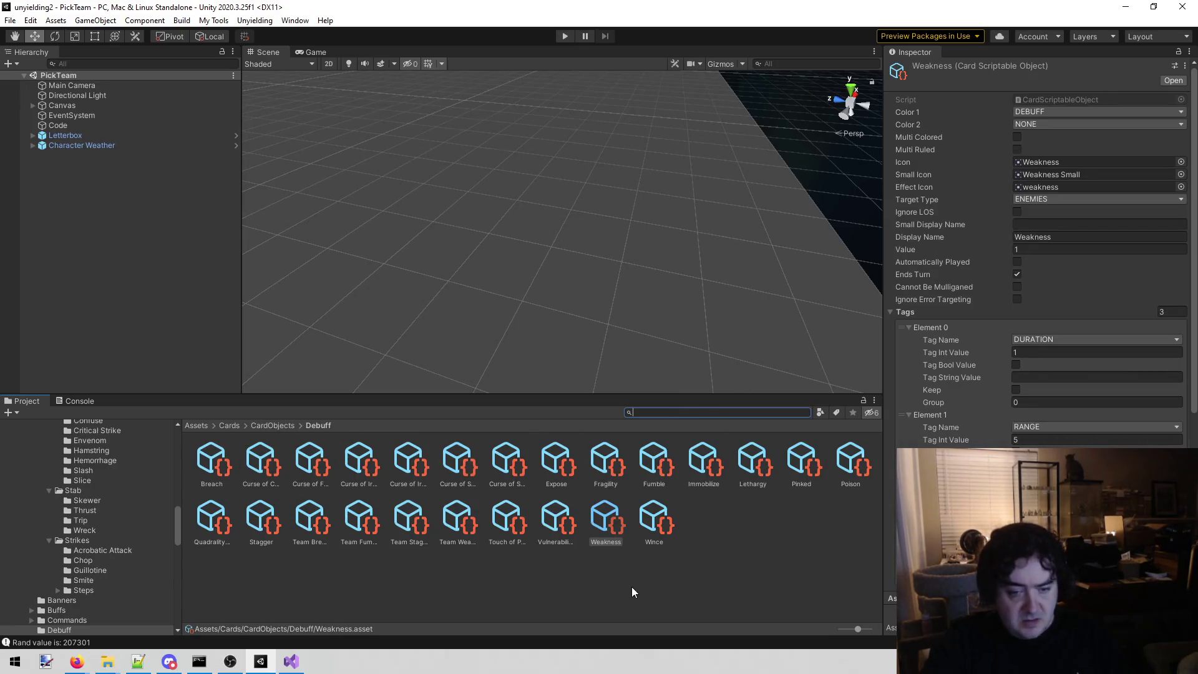
click(606, 524)
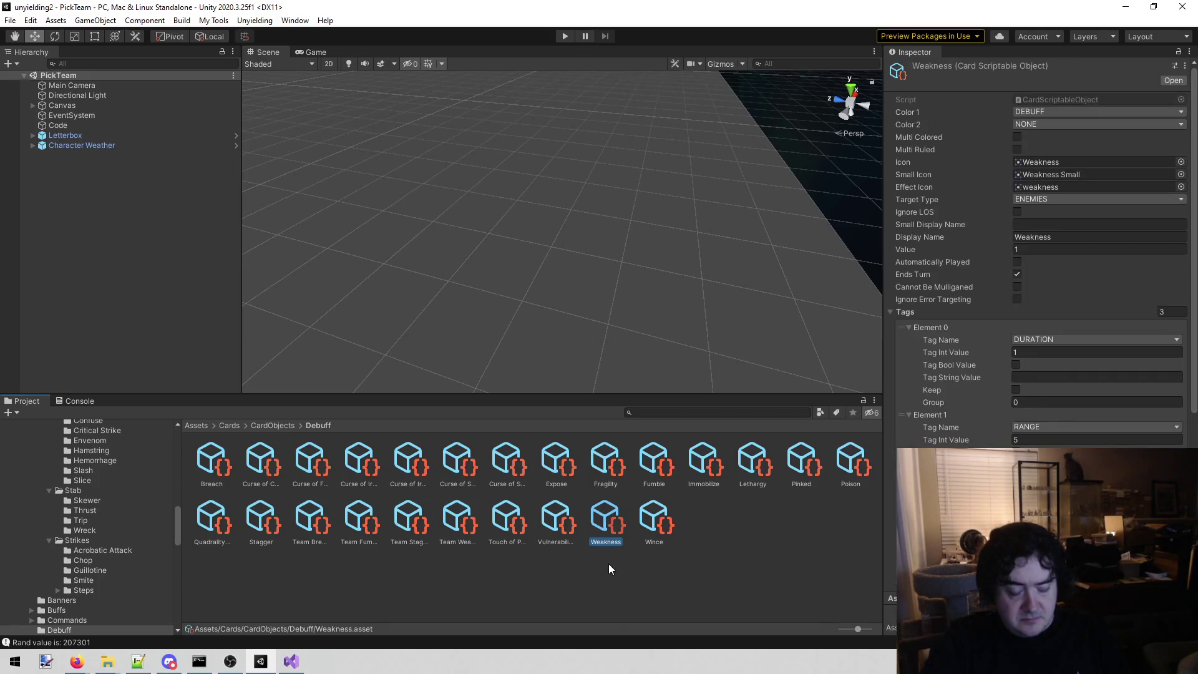
Step: Duplicate the Weakness card and rename the copy Ashed
key(ctrl+d)
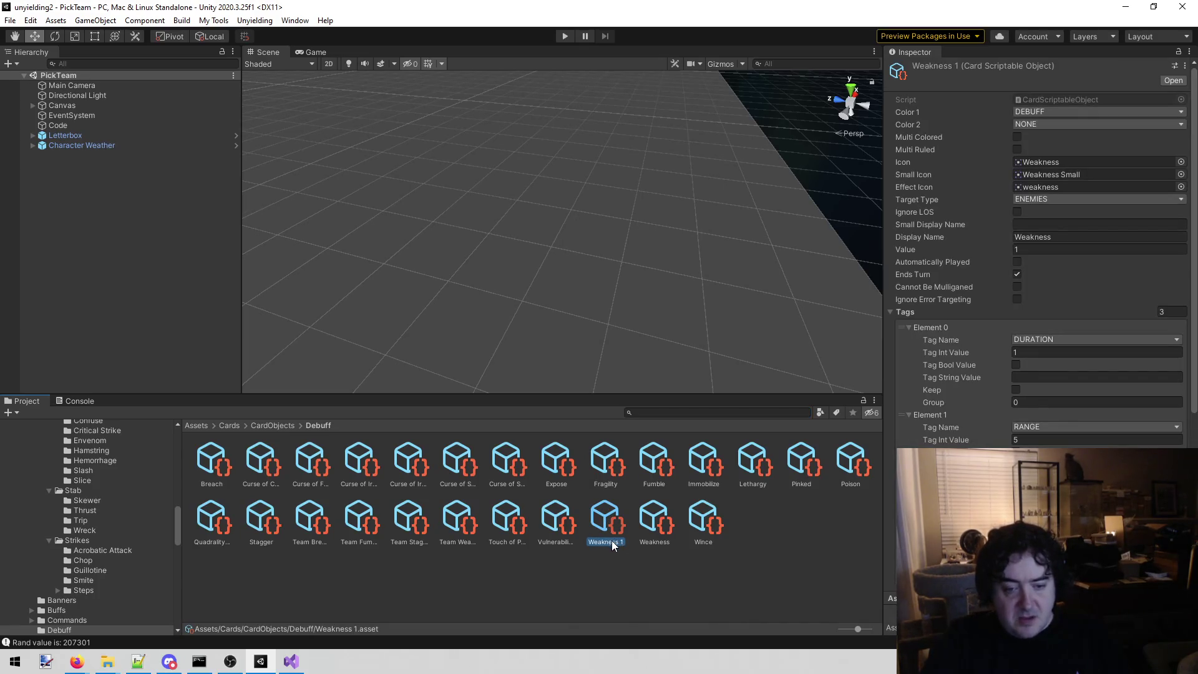
key(F2)
text(Ashed)
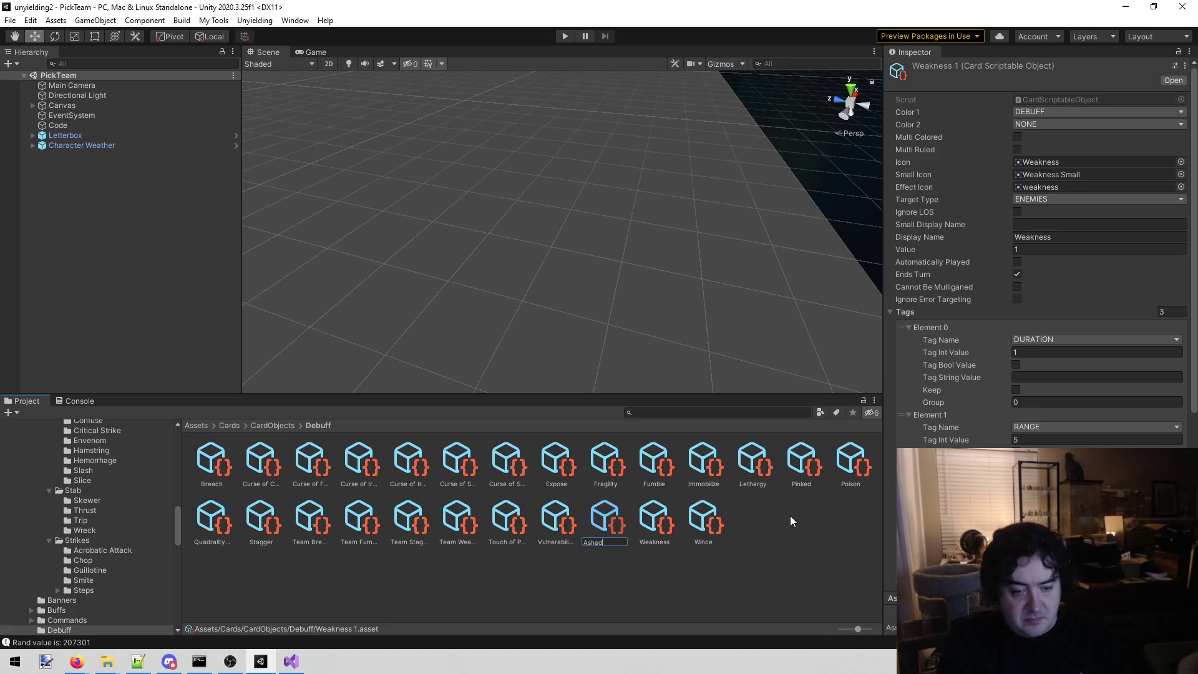
key(Return)
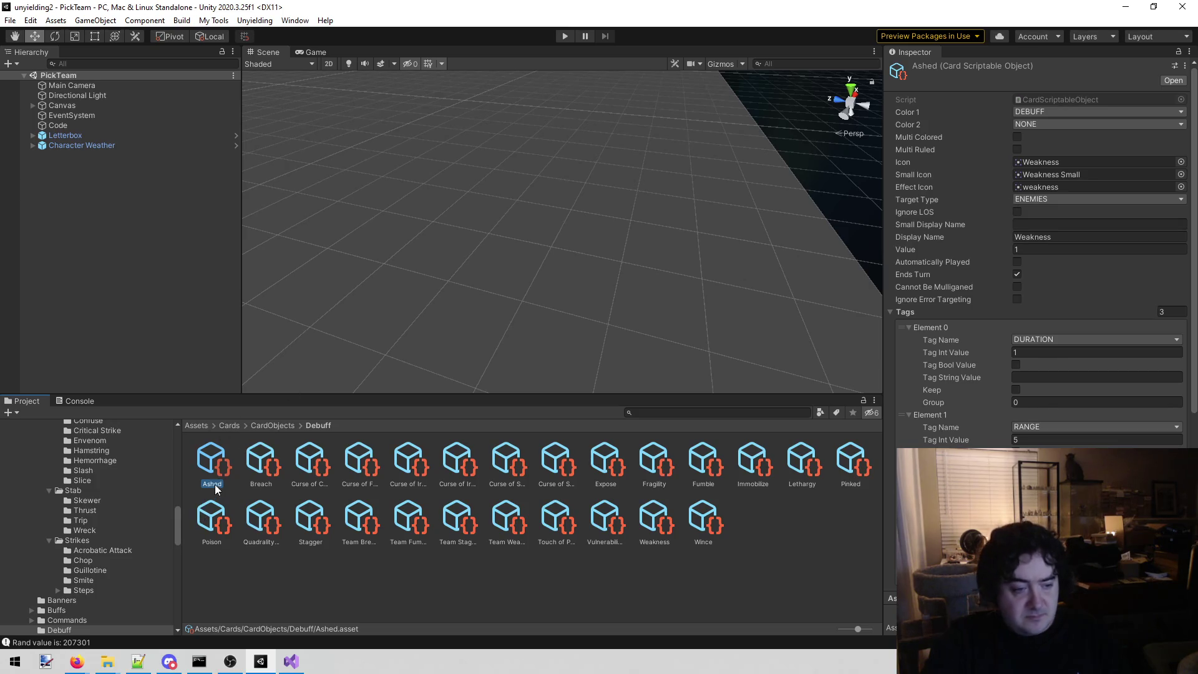
Step: Set the Ashed card's Display Name to Ashed and Value to 3
click(1066, 248)
click(1088, 232)
text(Asjhed)
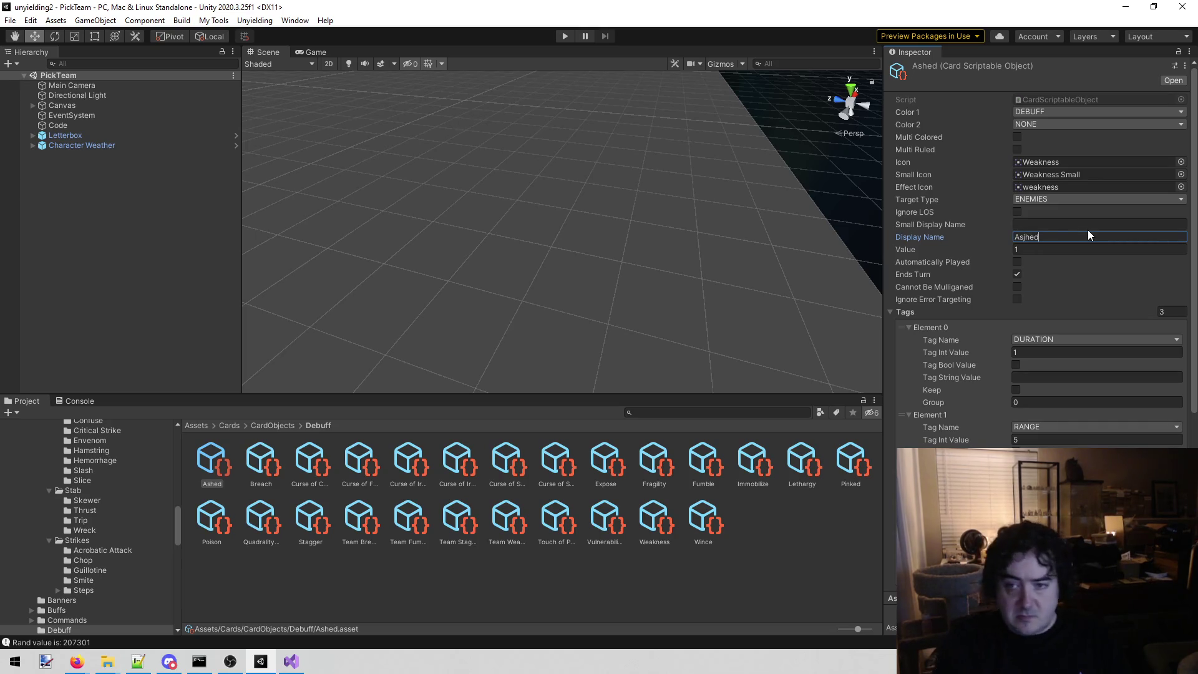
key(BackSpace)
key(BackSpace)
text(hed)
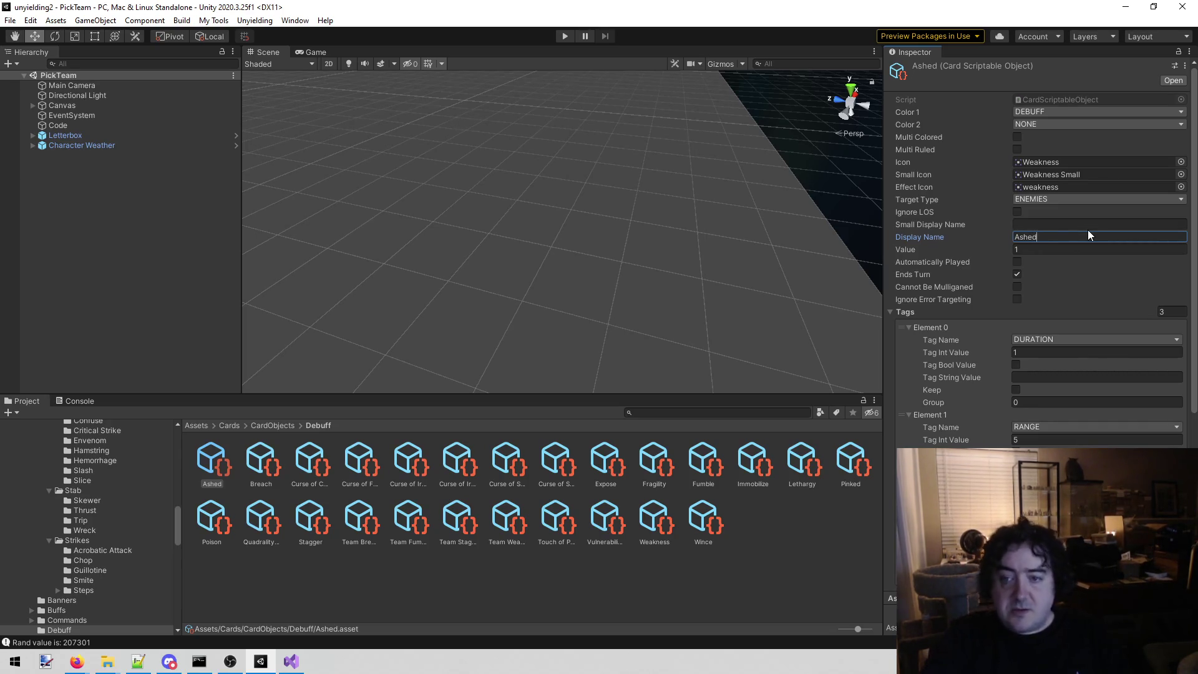
click(1082, 246)
text(3)
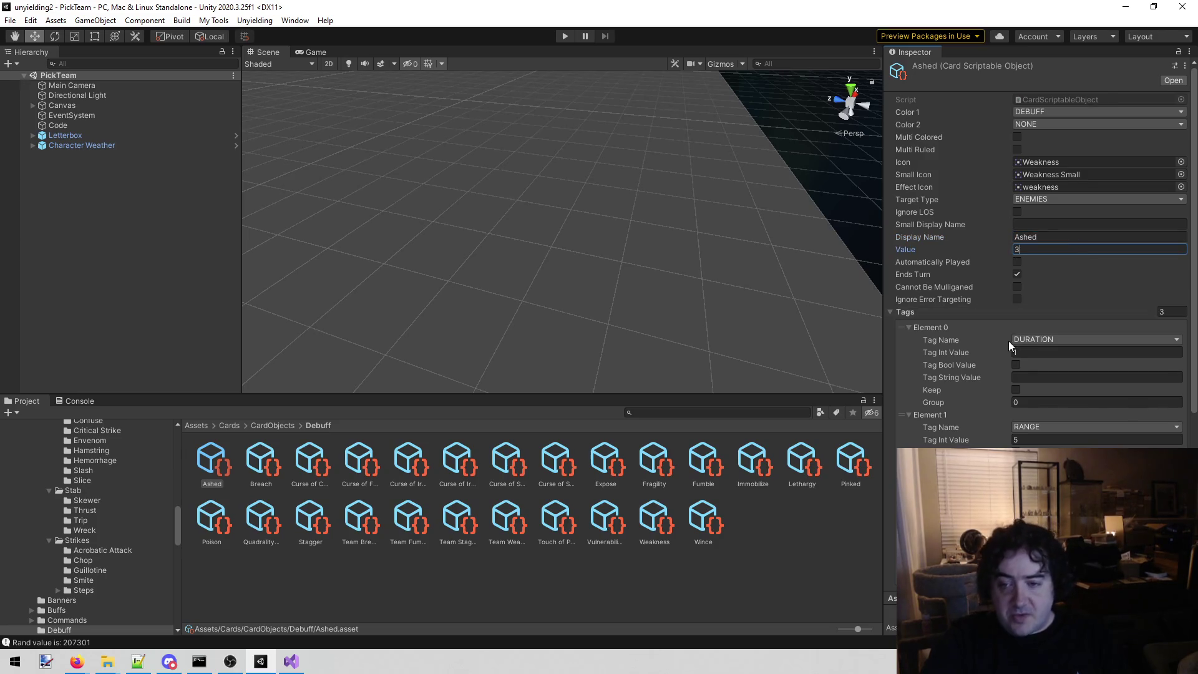
Step: Set the debuff element's tag string to Ashed, then bring up the Trello board full screen
scroll(1042, 336, down, 3)
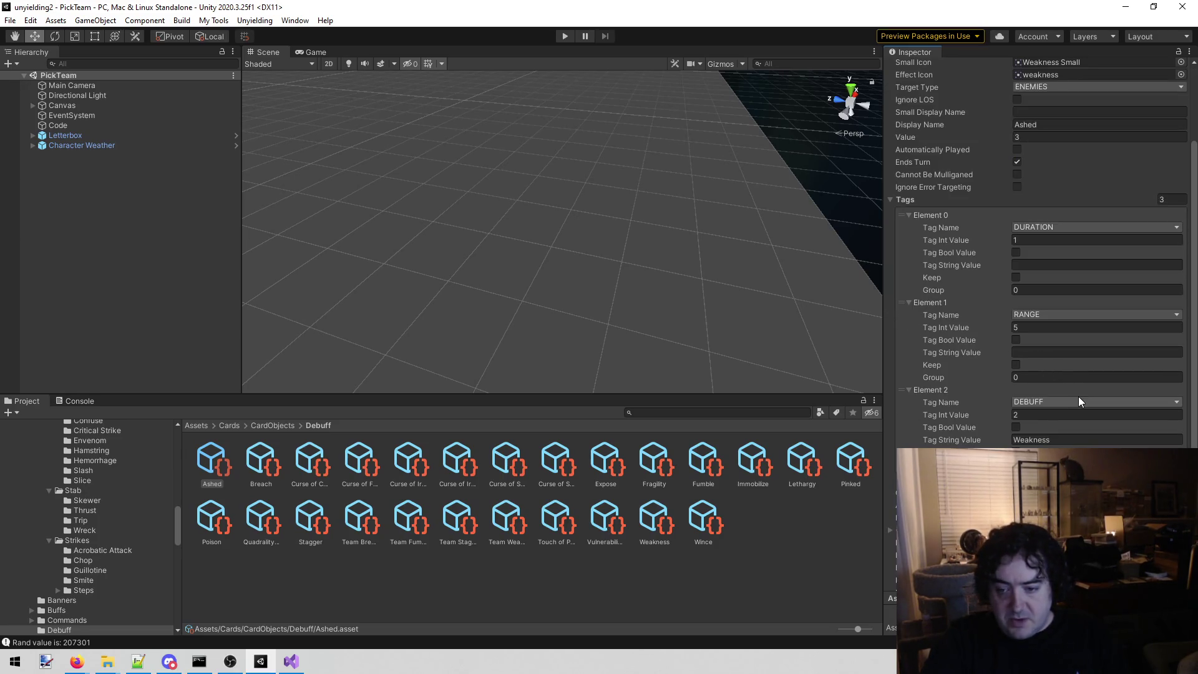
click(1056, 441)
text(Ash)
scroll(1077, 425, down, 4)
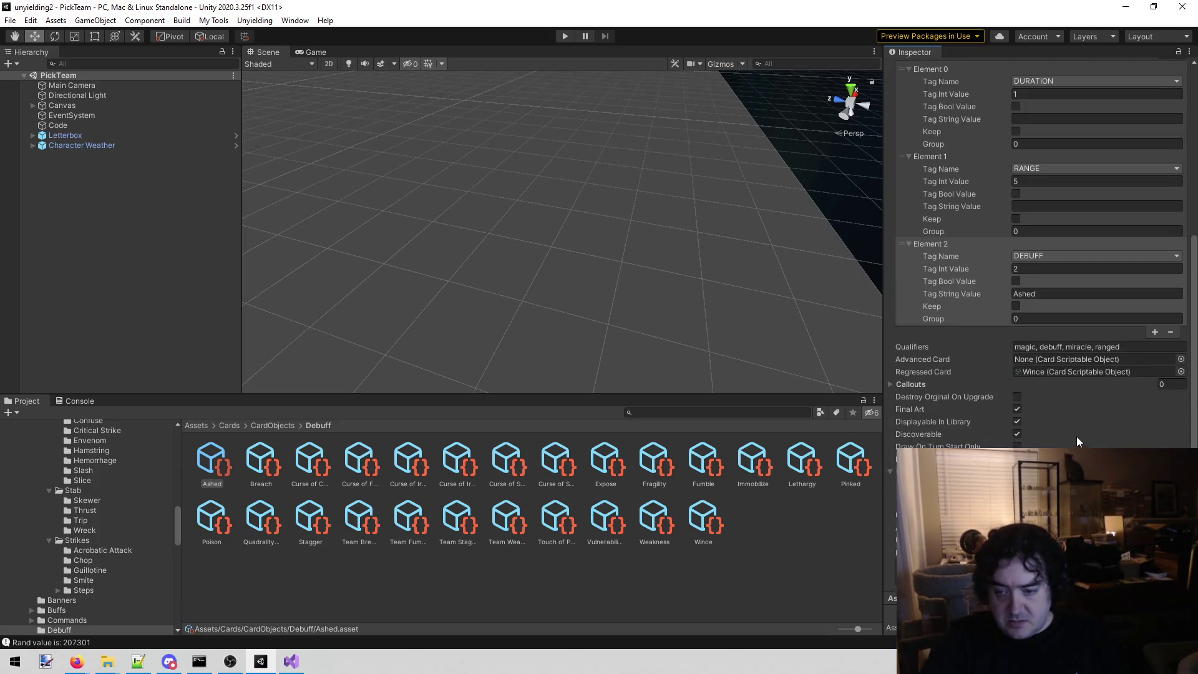
scroll(1075, 437, up, 7)
scroll(1110, 398, down, 7)
scroll(1041, 262, up, 7)
scroll(1040, 262, down, 7)
scroll(1041, 262, up, 6)
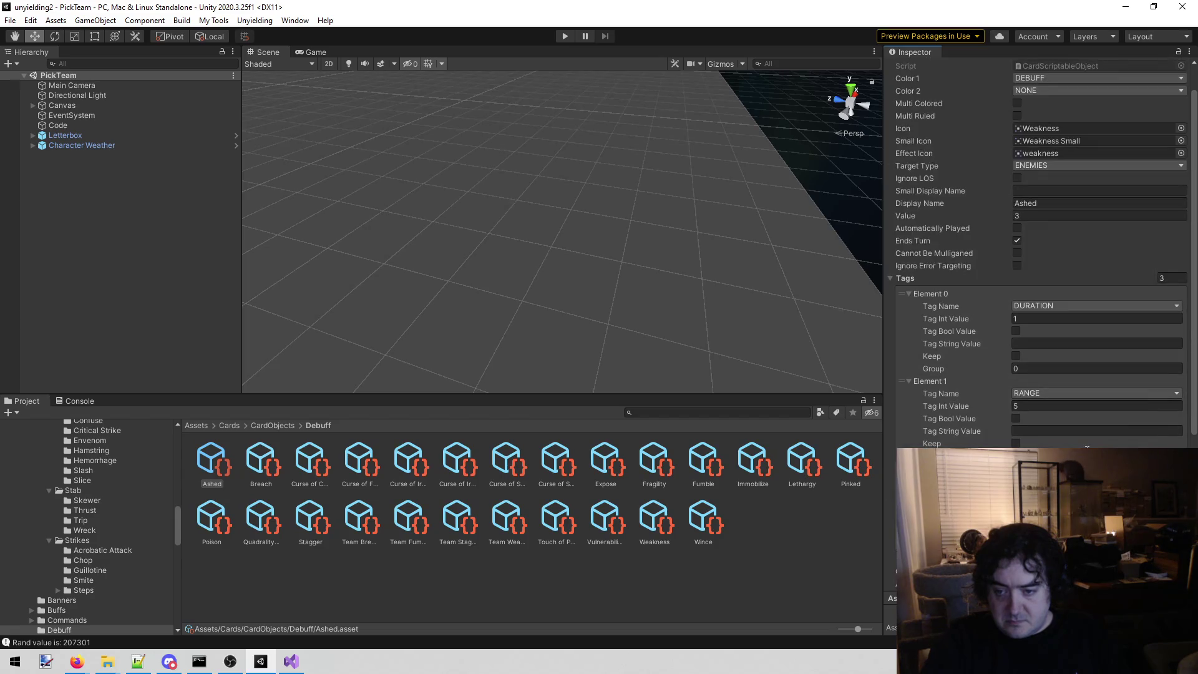
scroll(1087, 447, up, 1)
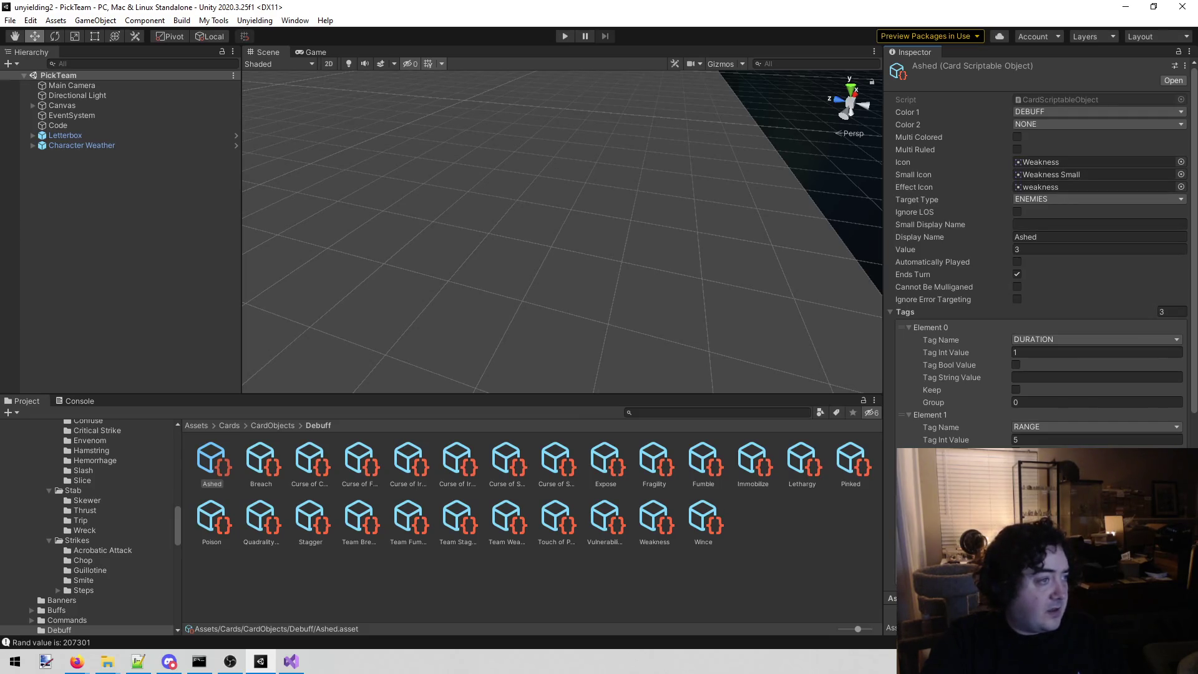
key(alt+Tab)
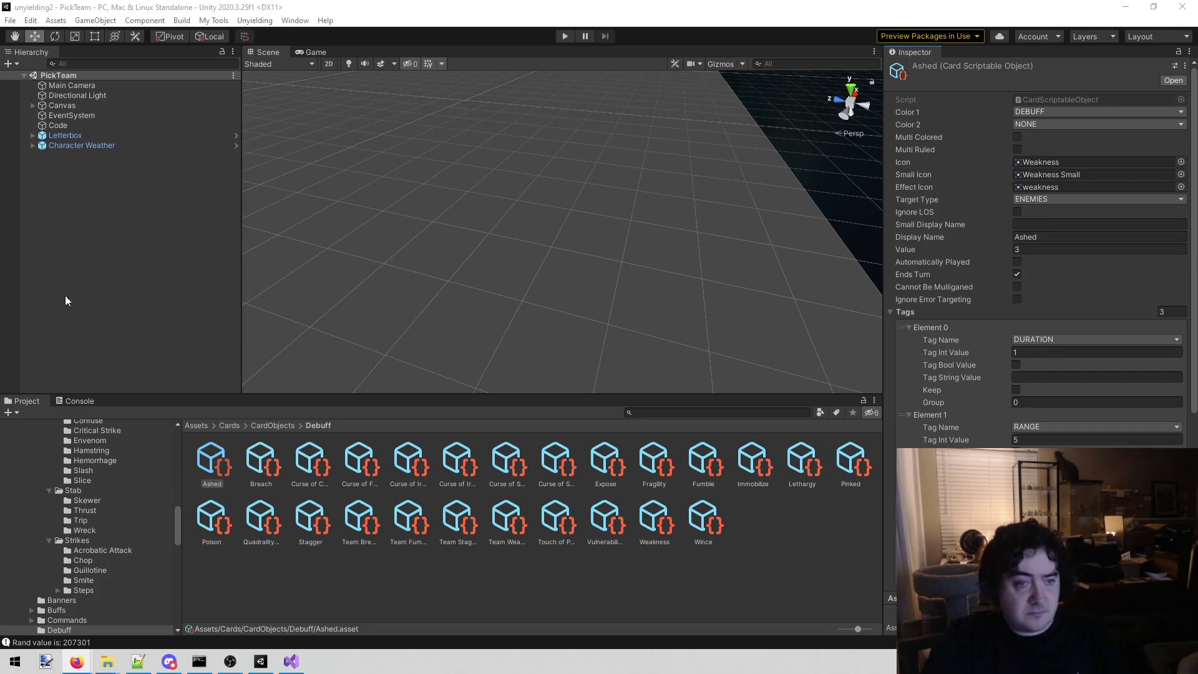
drag(0, 9, 677, 0)
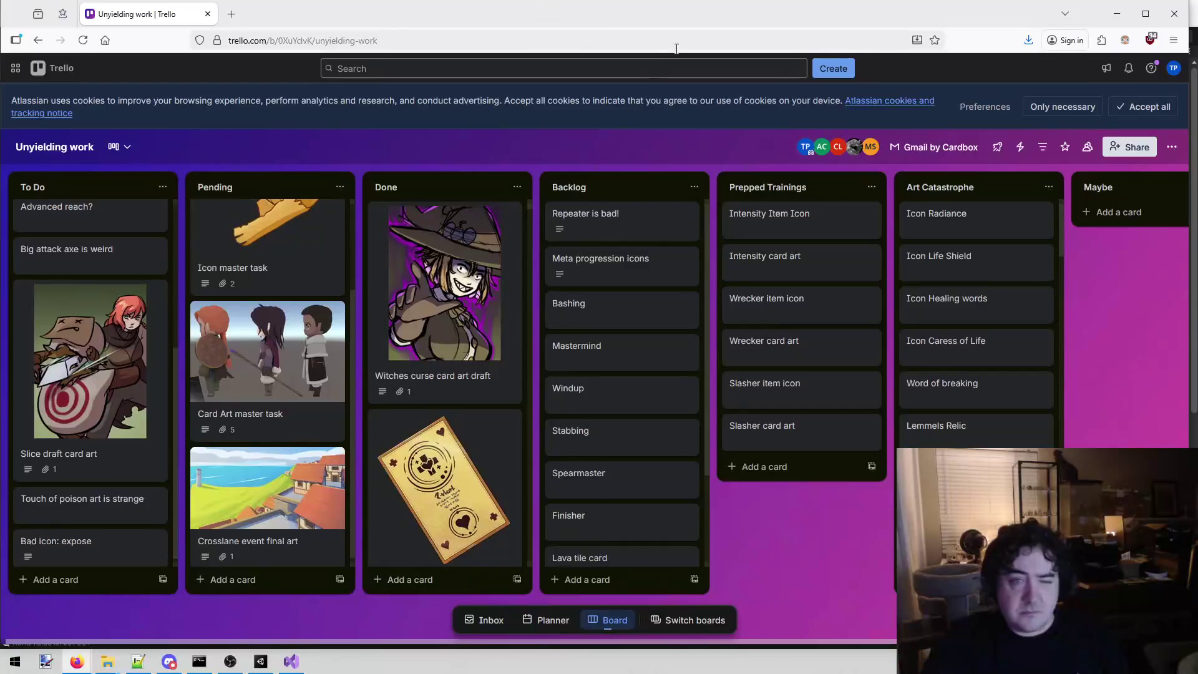
Step: Add 'Ashed Card art' and 'Ashed status effect icon' cards to Trello's To Do list, then return to Unity
scroll(93, 462, down, 1)
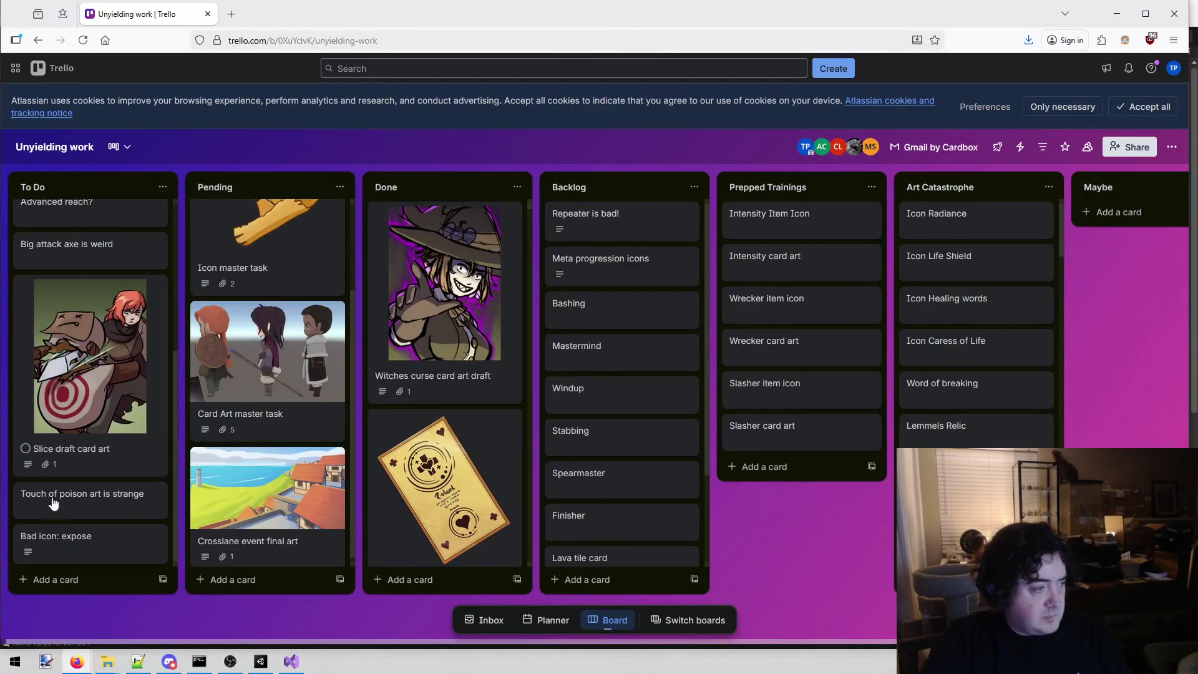
click(41, 579)
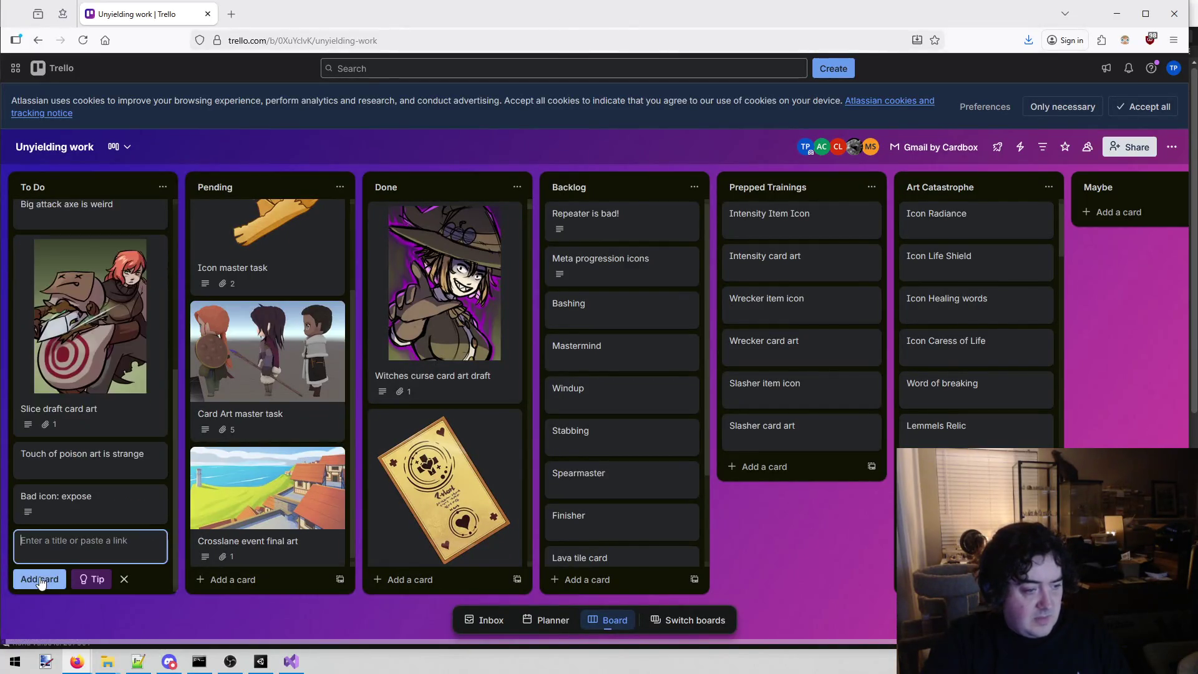
text(Ashed Card art)
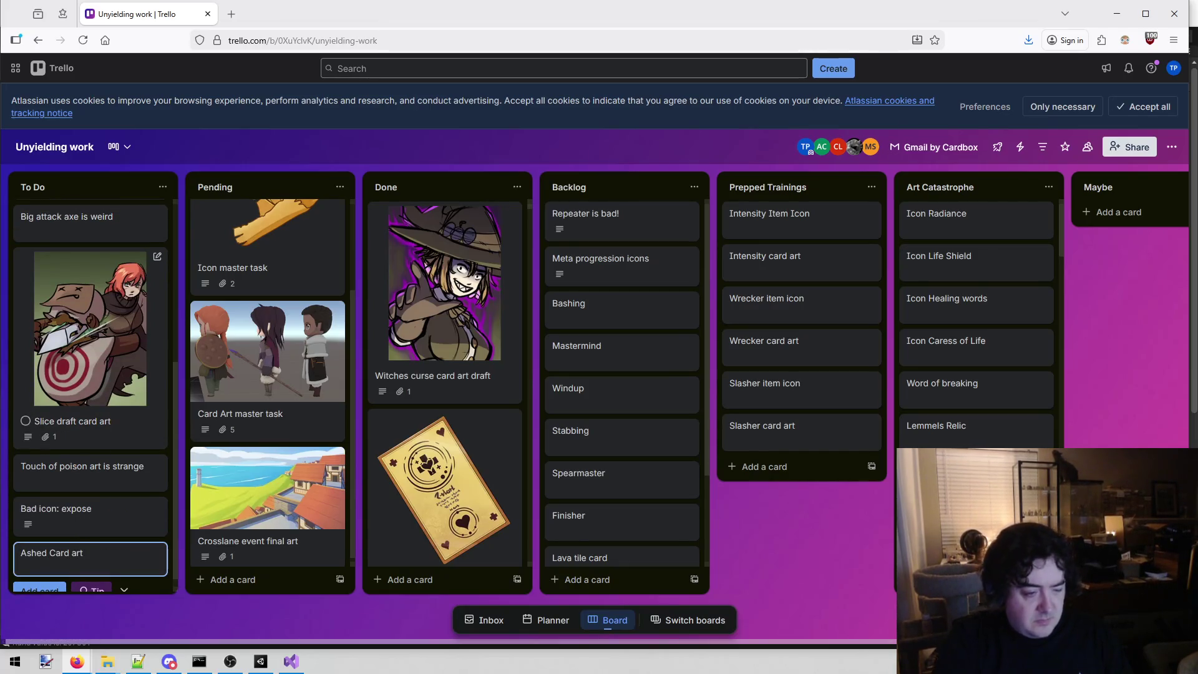
key(Return)
text(AS)
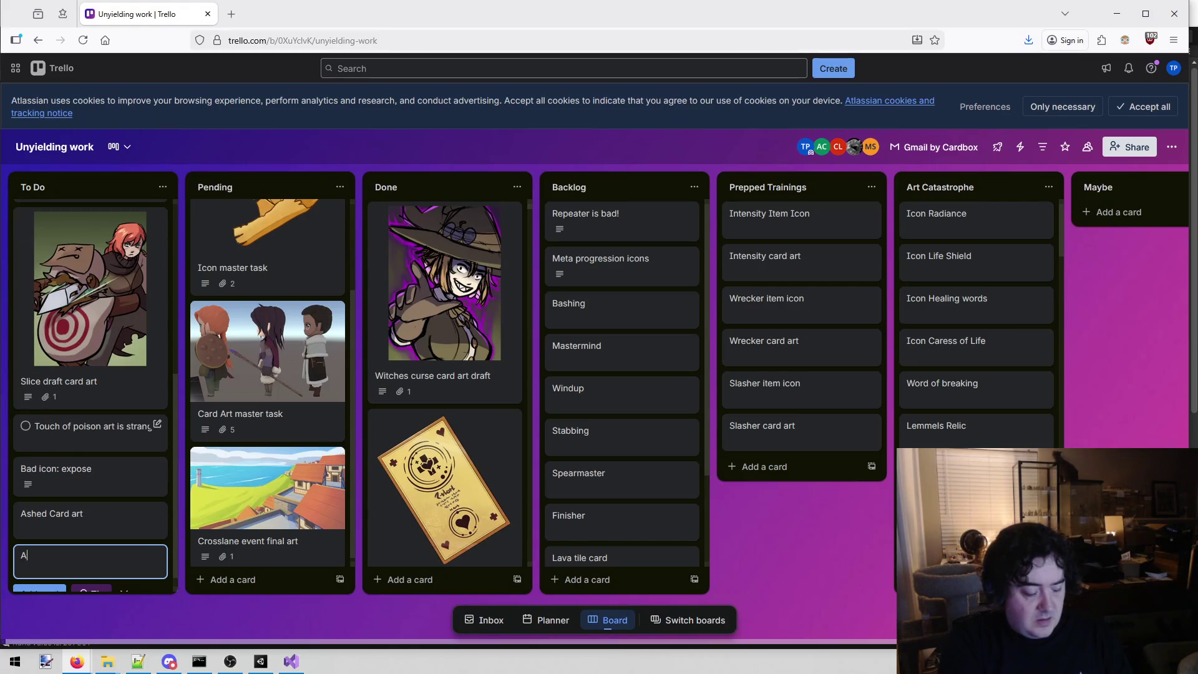
key(BackSpace)
text(shed status effect icon)
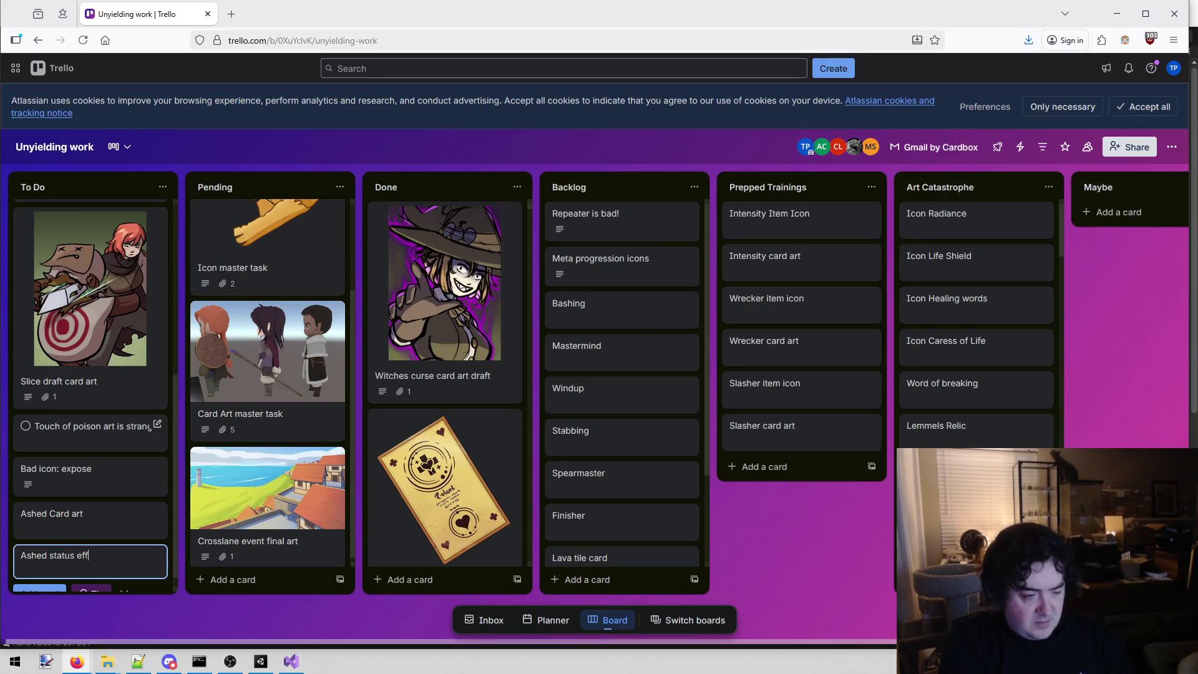
key(Return)
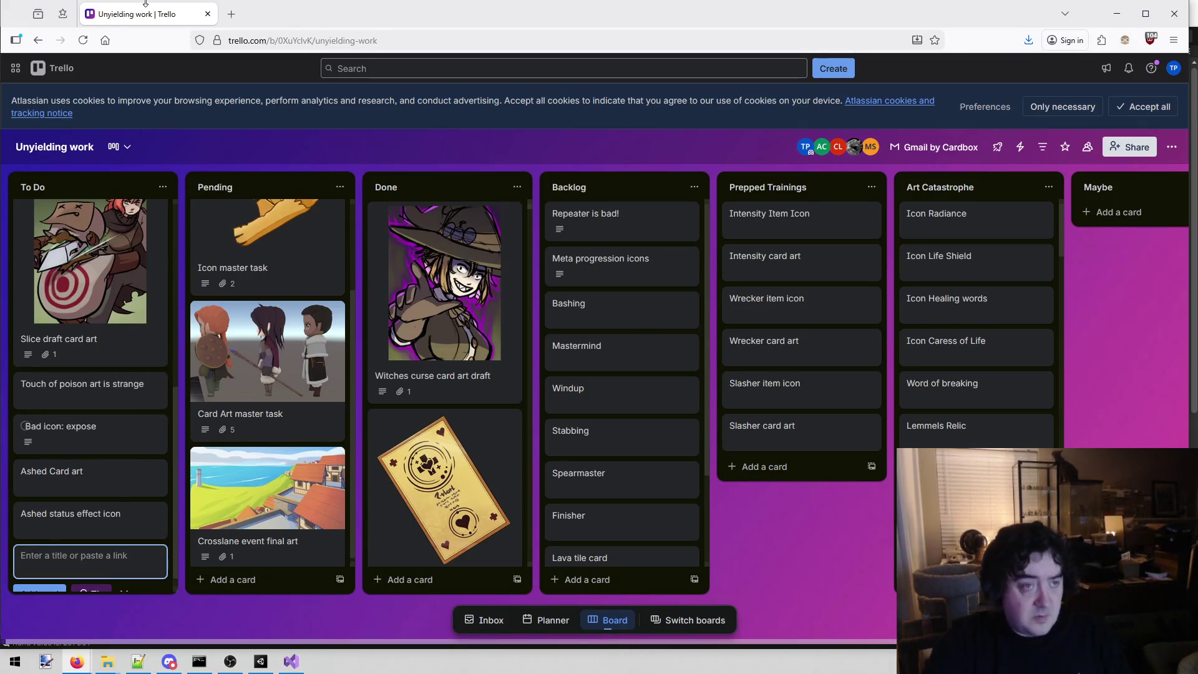
key(alt+Tab)
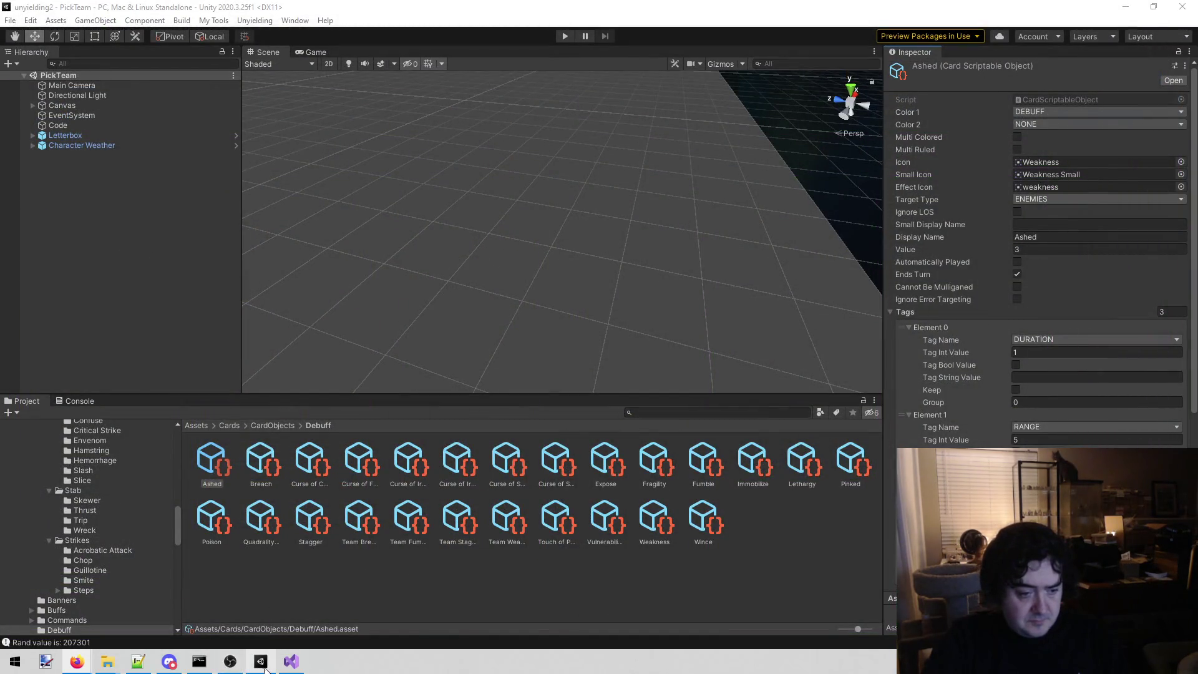
Step: Switch from Unity to the Visual Studio window showing Ashed.cs
click(261, 661)
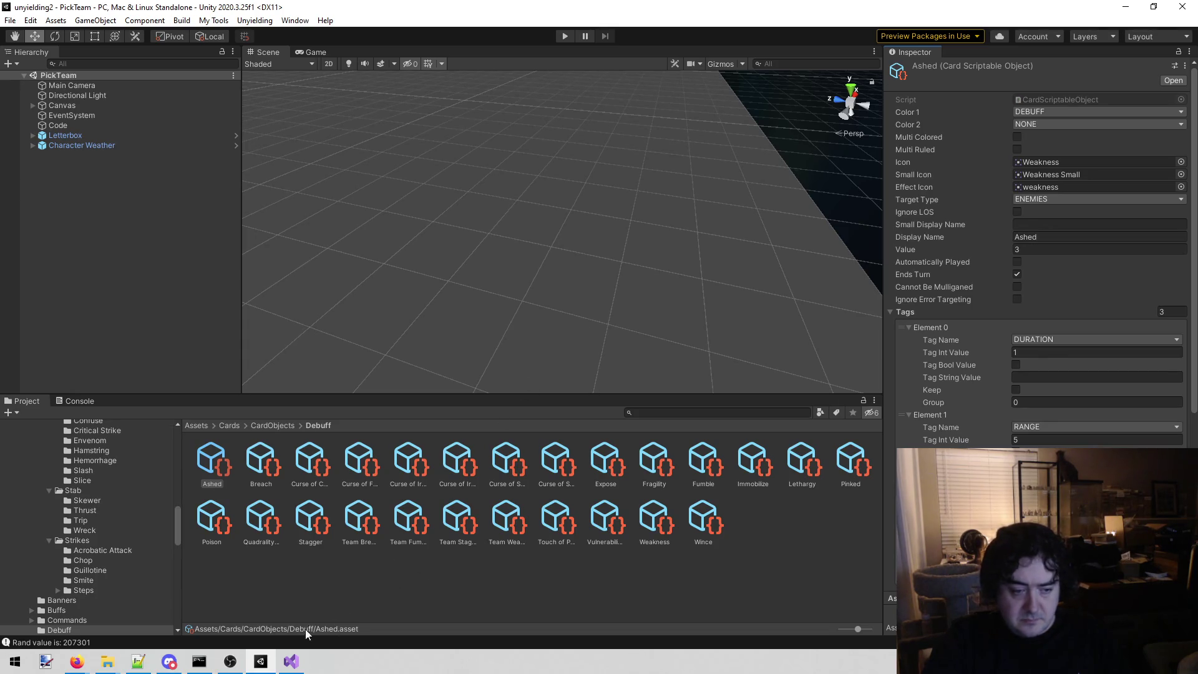
click(299, 660)
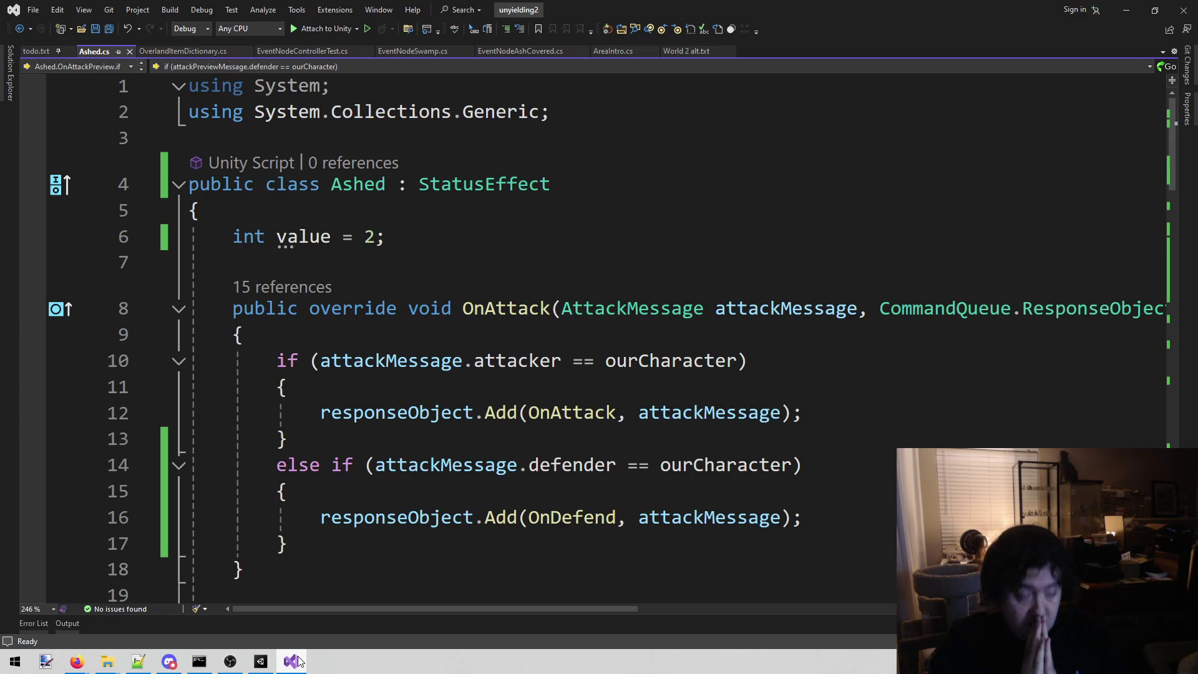
Step: In todo.txt, delete the 'C-c-c-c-combo weakness + vuln' note and its blank lines, then save
click(41, 51)
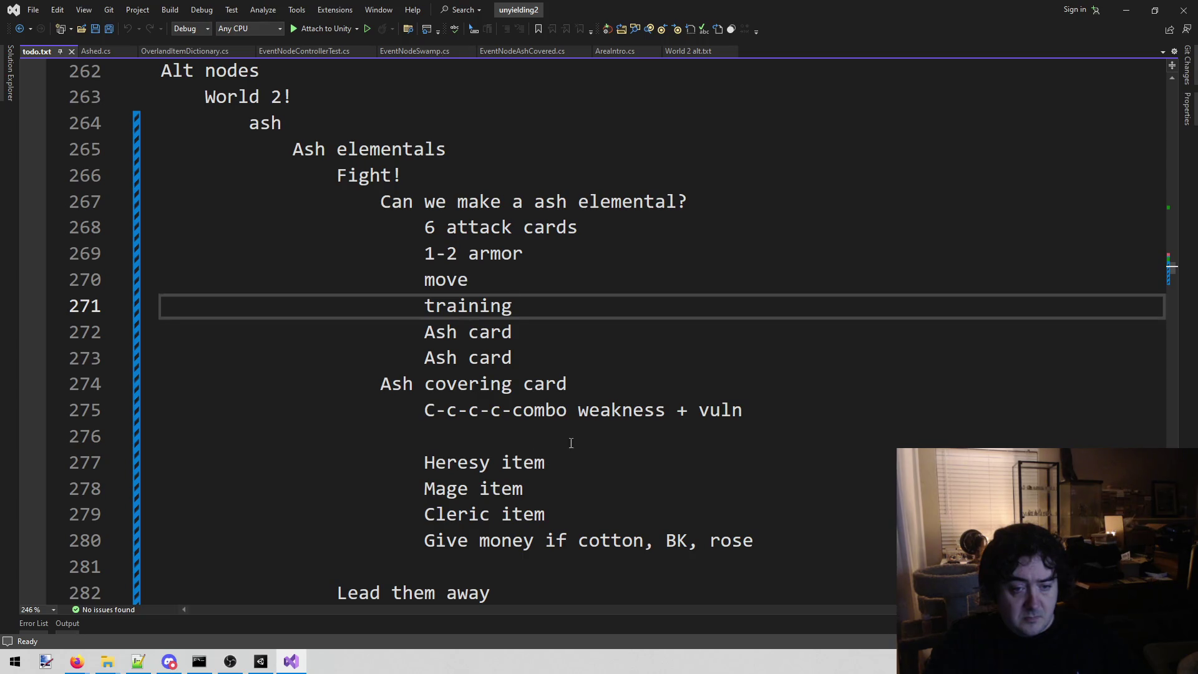
click(329, 436)
click(147, 409)
click(89, 435)
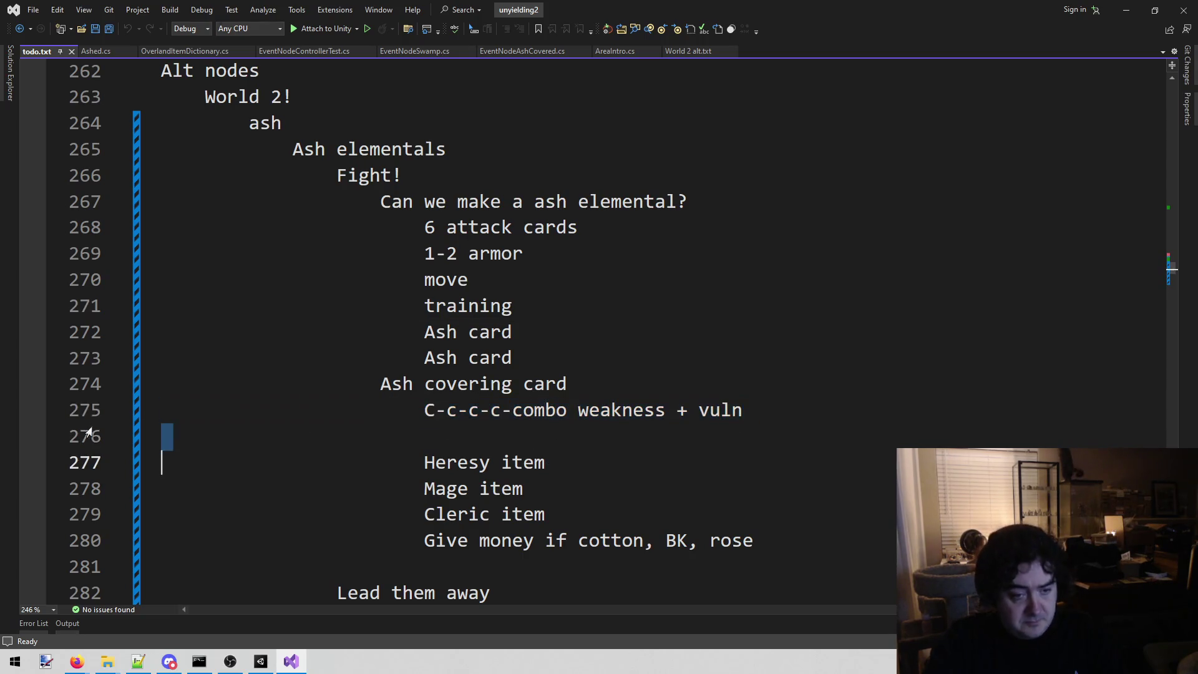
drag(756, 409, 161, 411)
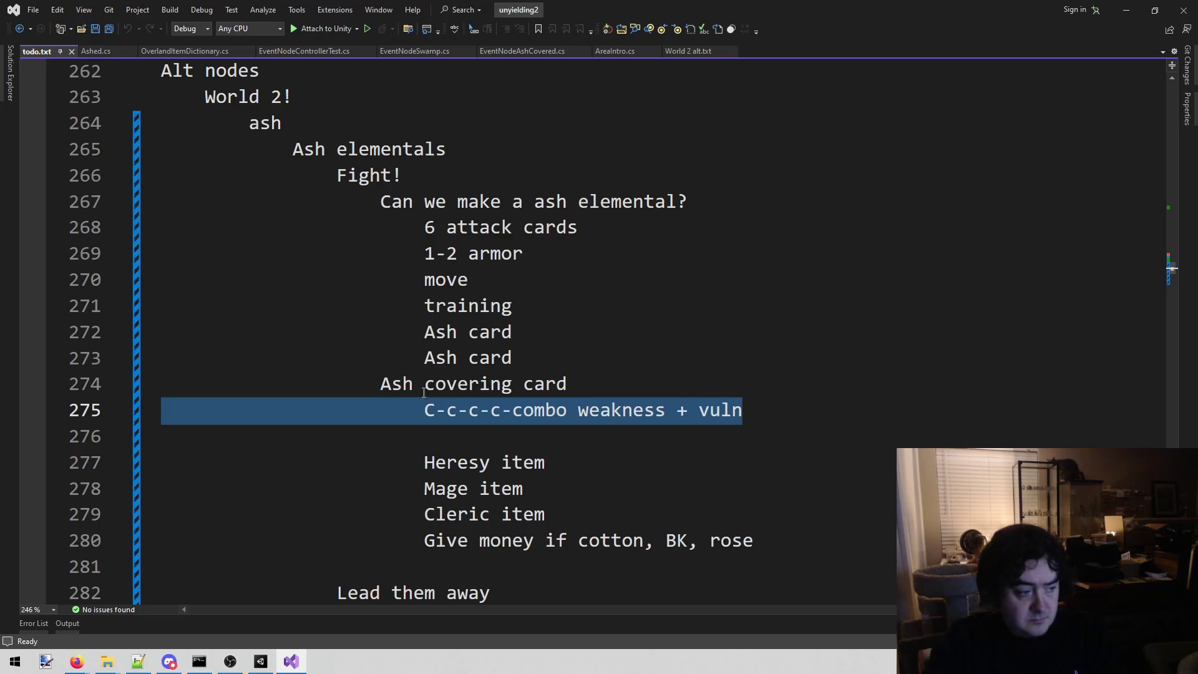
key(BackSpace)
key(Down)
key(BackSpace)
key(BackSpace)
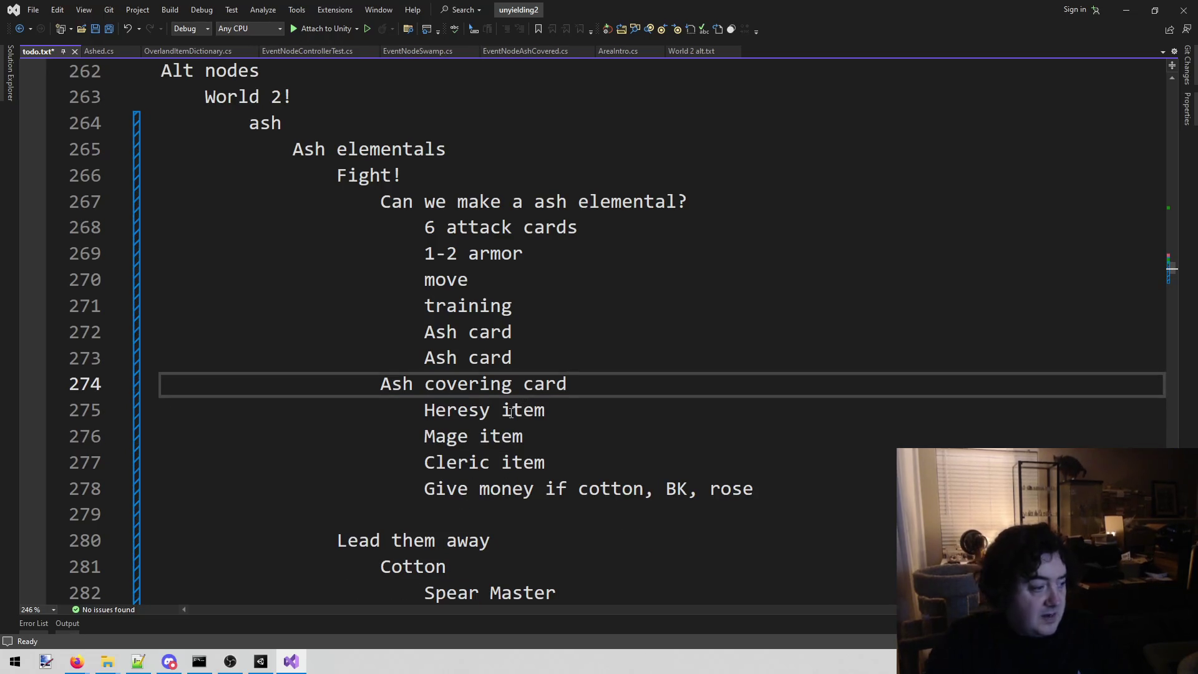
key(ctrl+s)
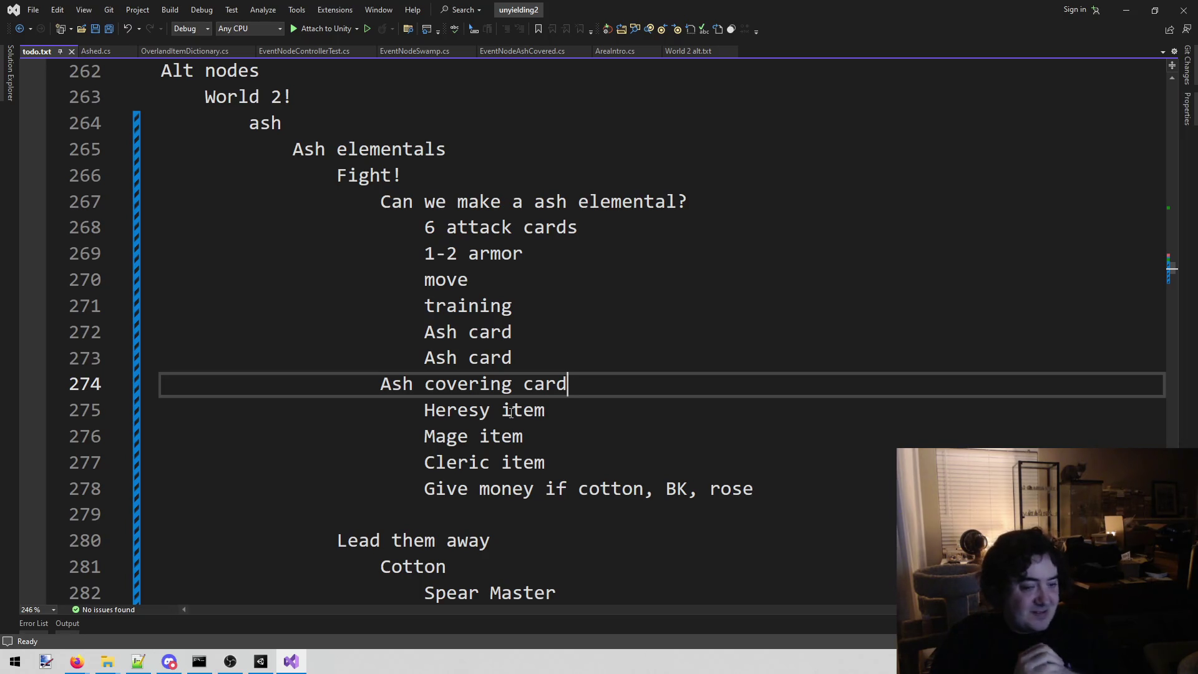
Step: Delete the 'Mage item' line, save the notes, and return to Unity
key(Down)
key(Down)
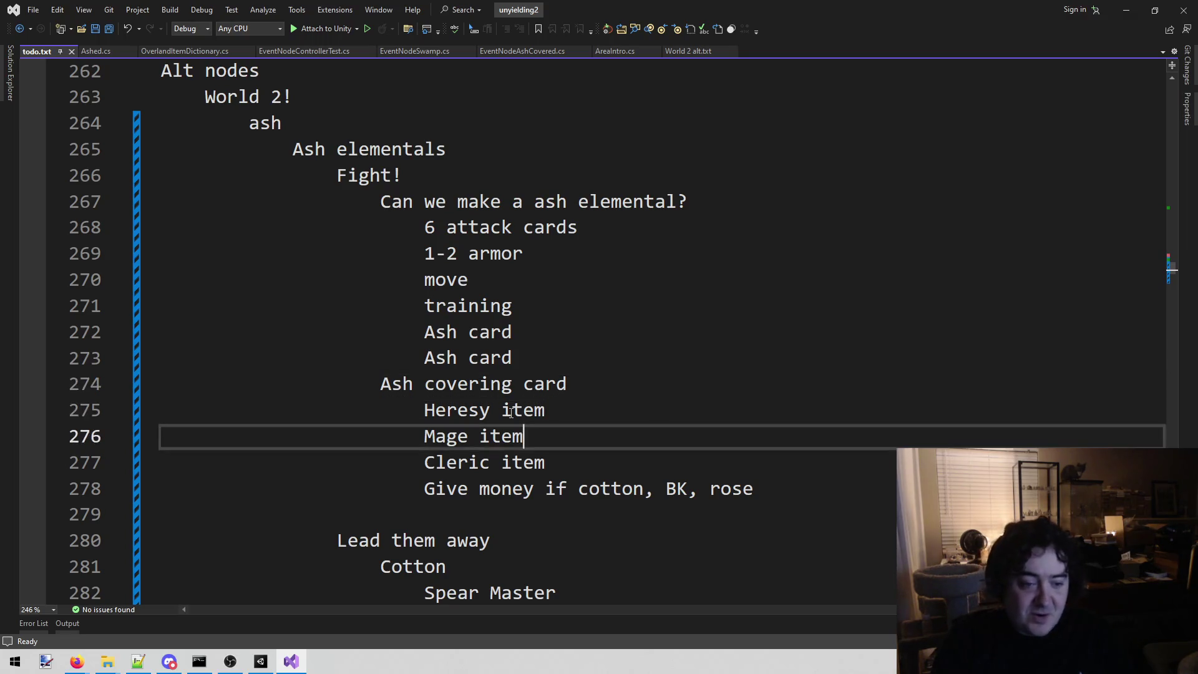
key(shift+Home)
key(BackSpace)
key(BackSpace)
key(ctrl+s)
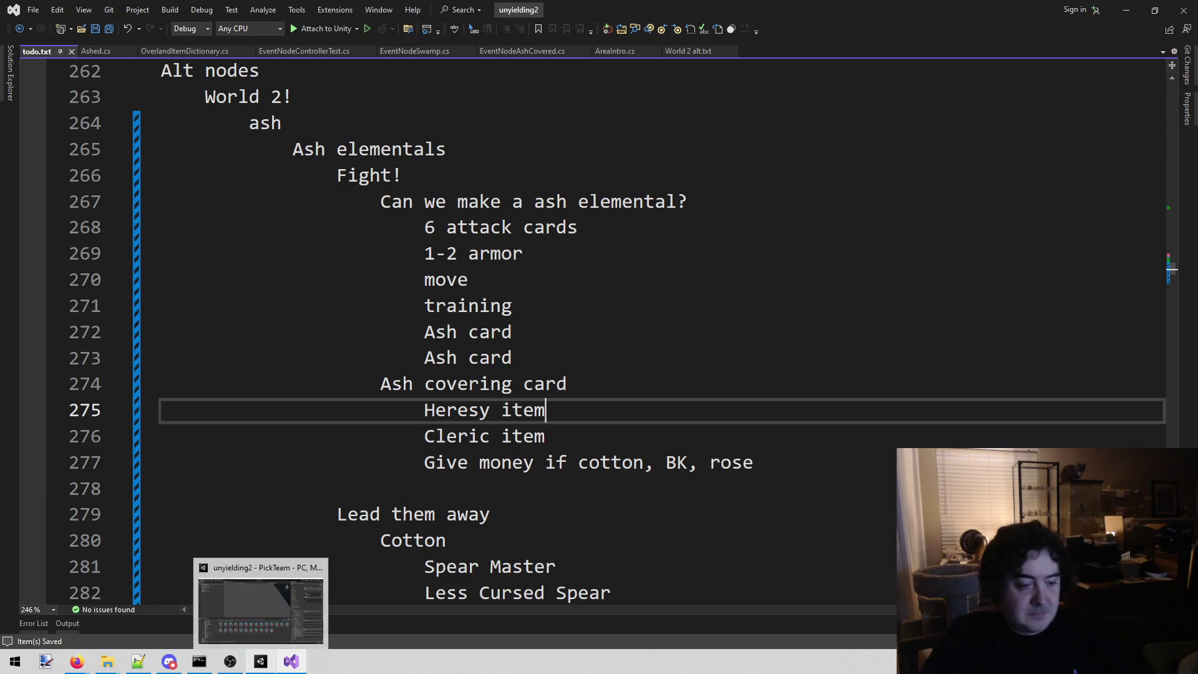
click(276, 665)
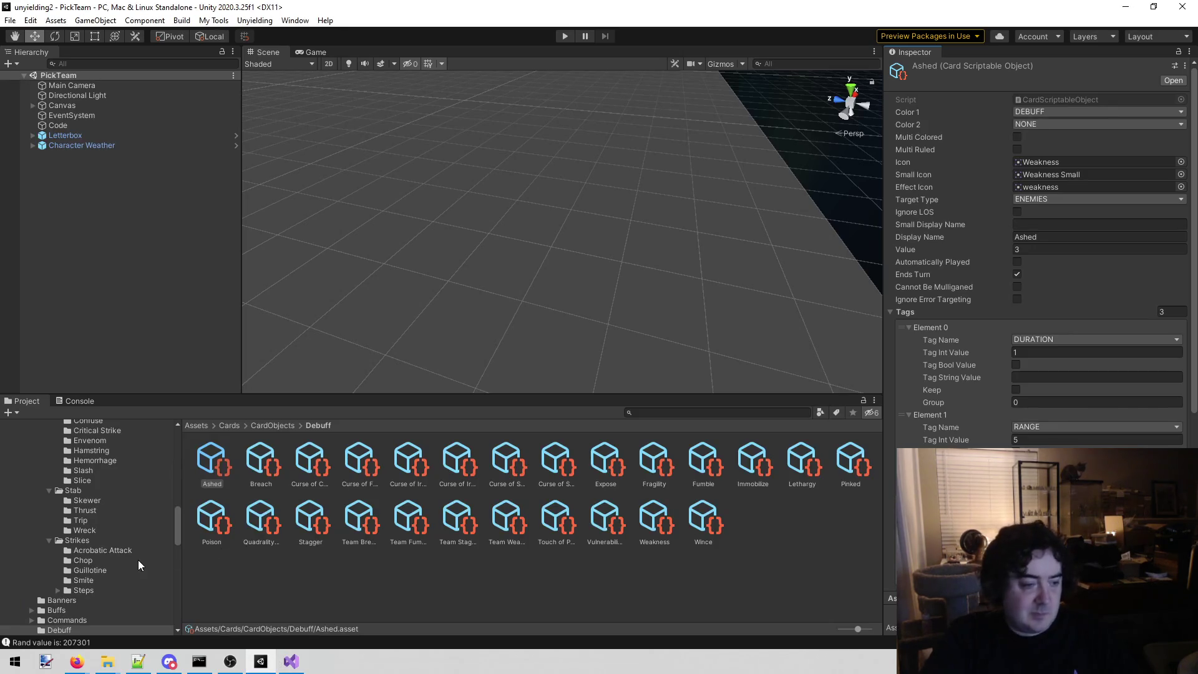
Step: Collapse the Cards folder and open Items > ItemDefinitions > Real in the Project window
scroll(137, 560, up, 10)
scroll(132, 555, up, 4)
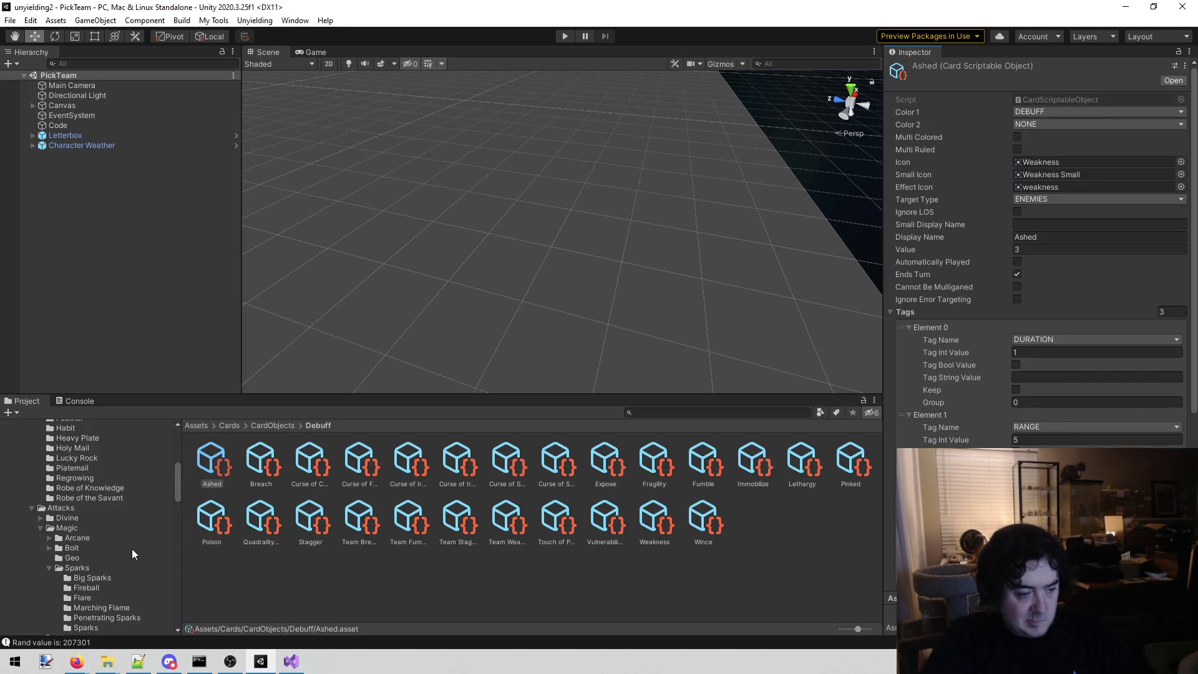
scroll(132, 548, up, 10)
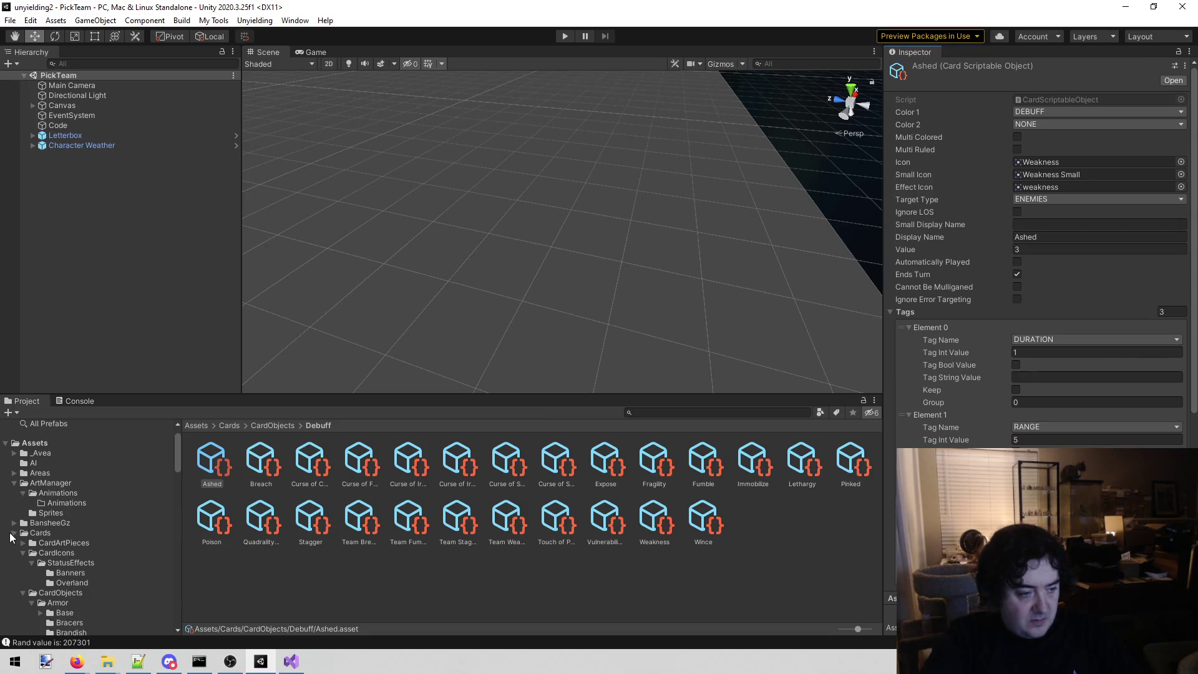
click(14, 532)
scroll(43, 544, down, 3)
scroll(42, 544, down, 4)
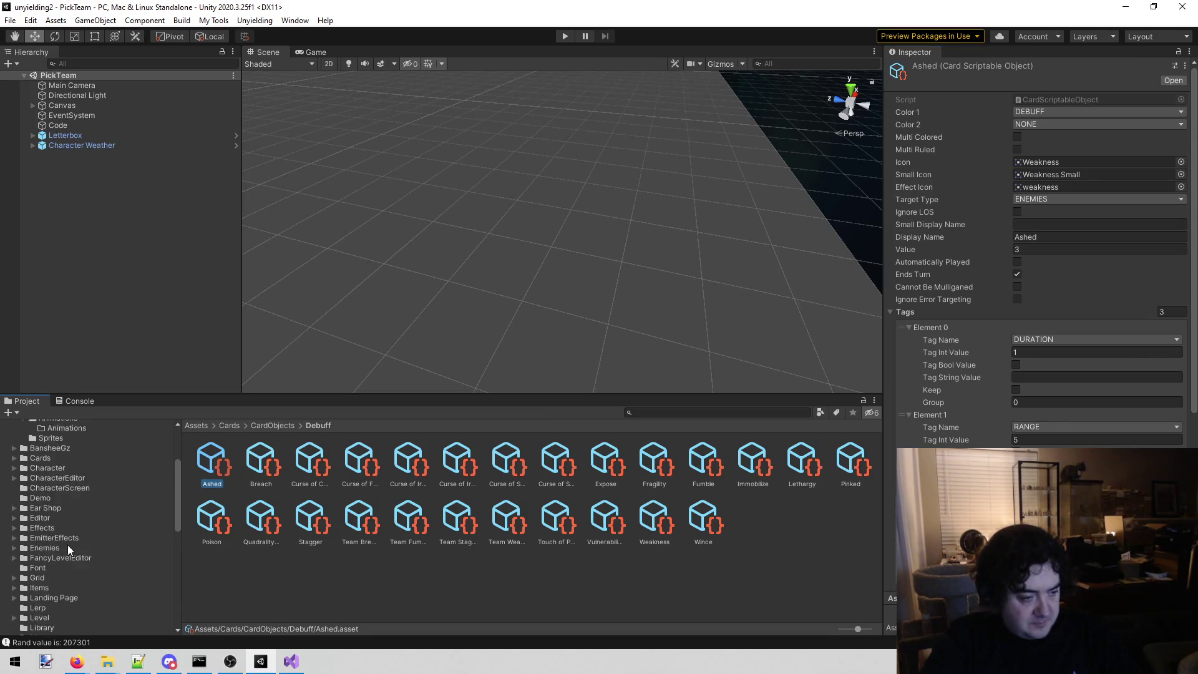
click(61, 550)
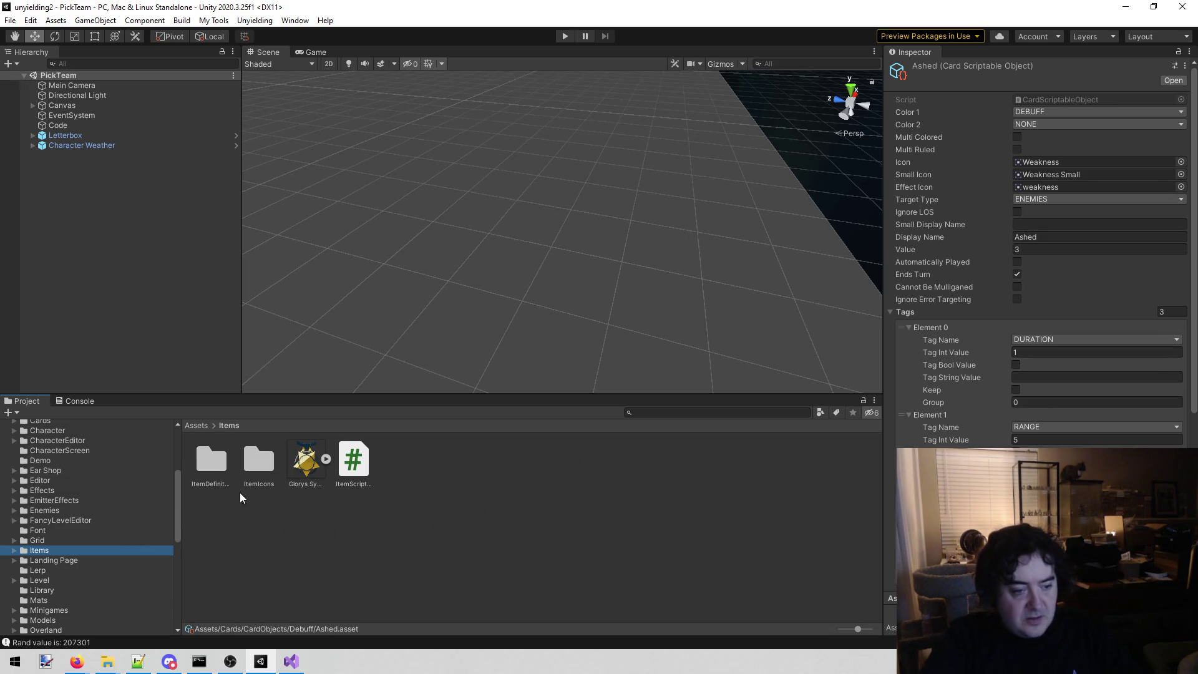
double_click(224, 459)
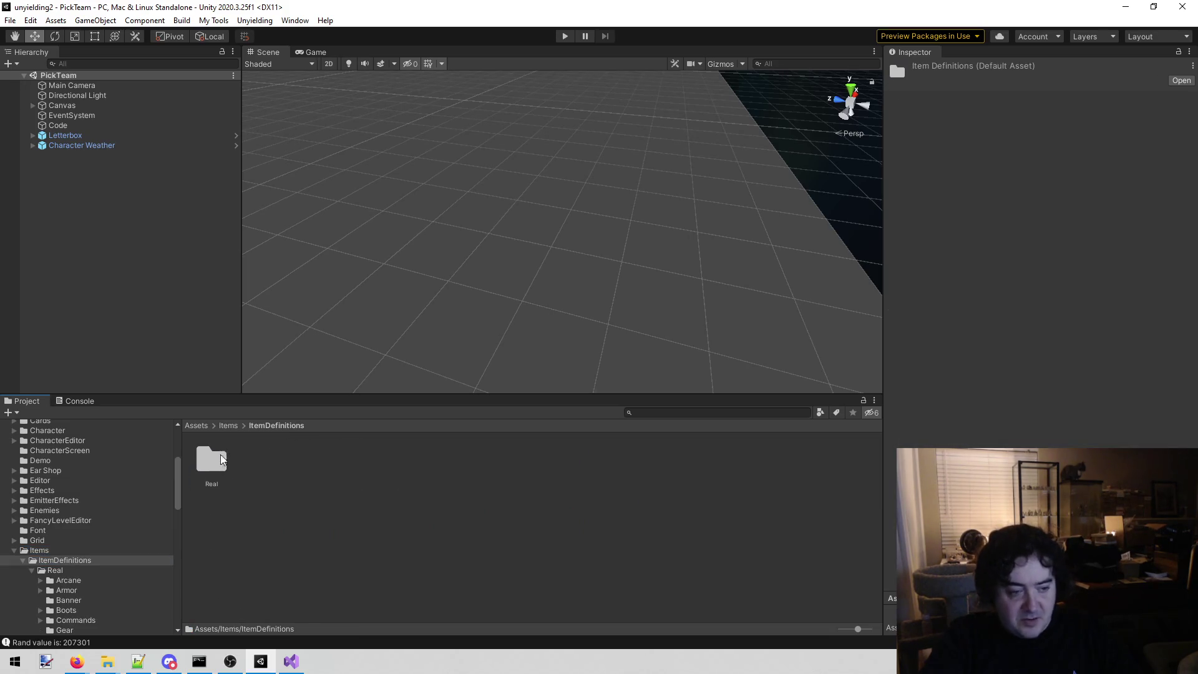
double_click(226, 459)
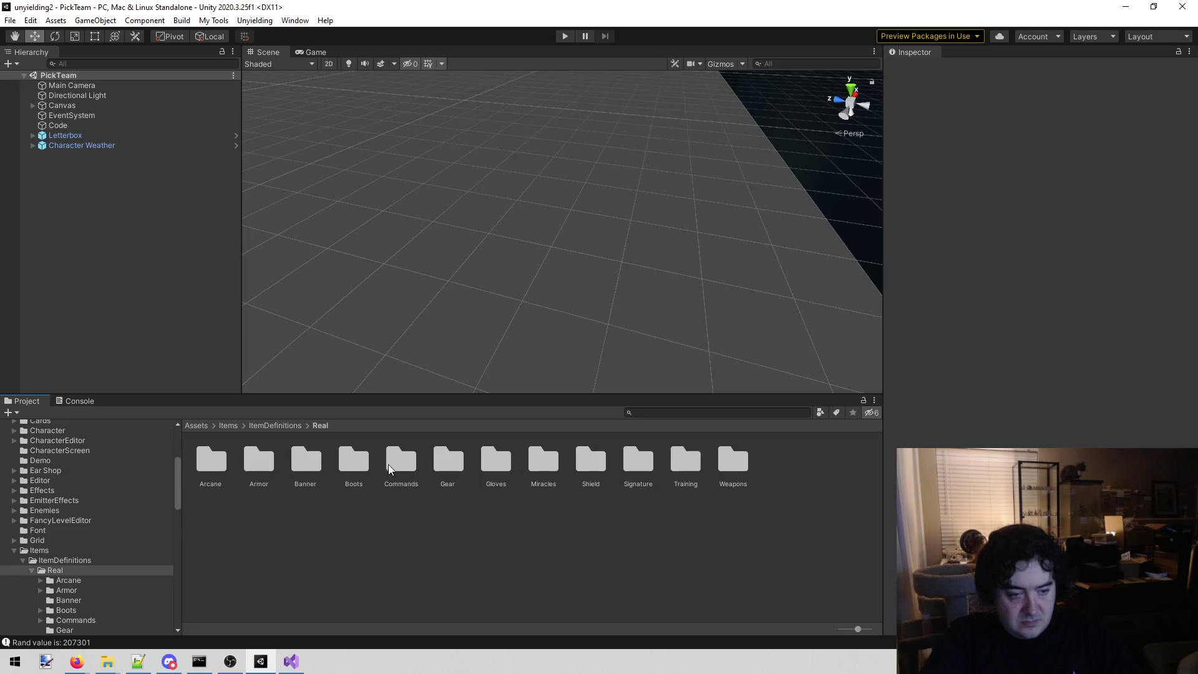
Step: Open Miracles > Heresy and select the Agathors Creed item to view it in the Inspector
double_click(560, 458)
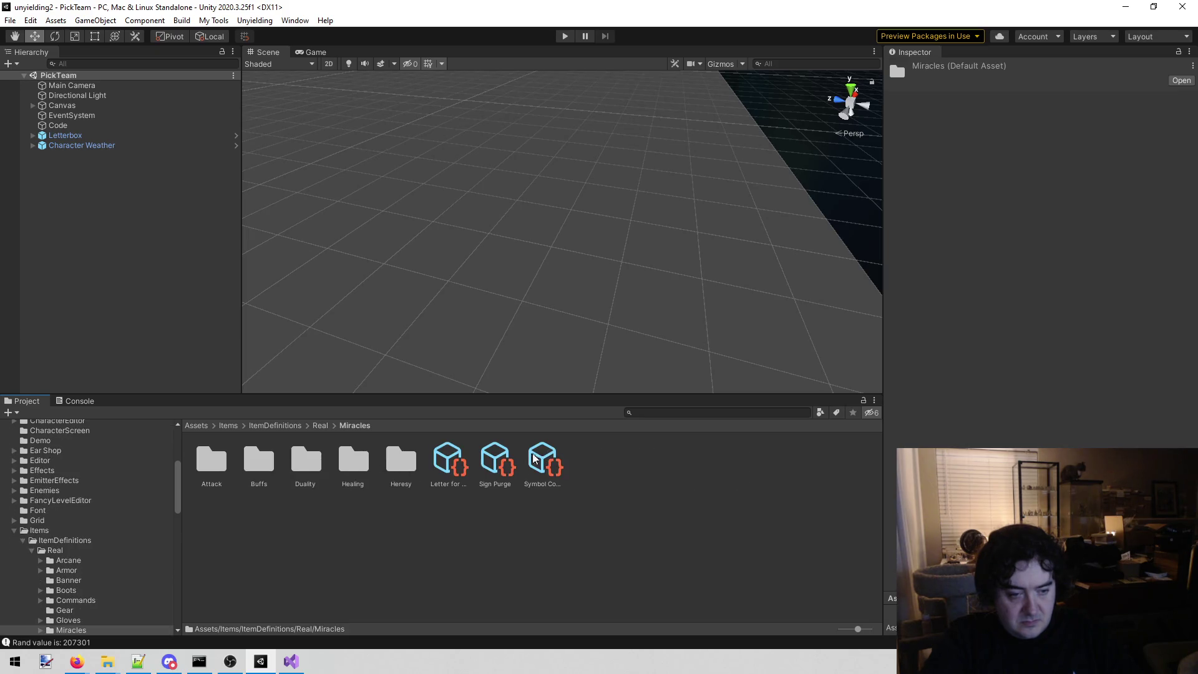
click(384, 464)
double_click(399, 461)
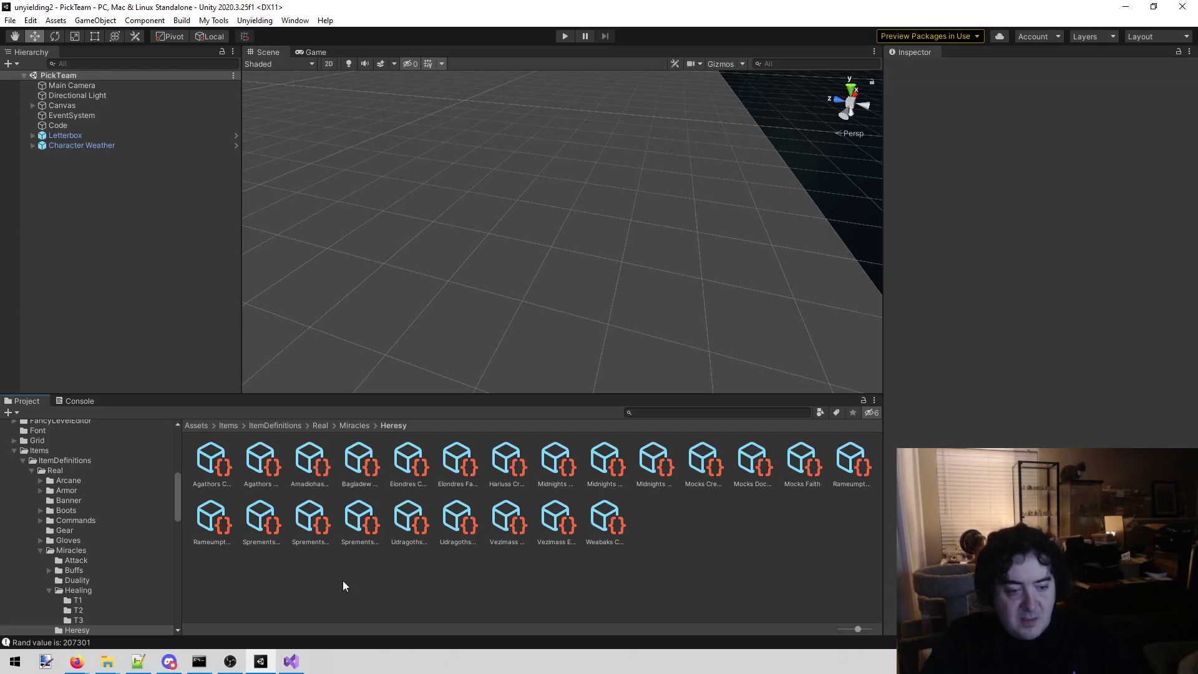
click(215, 459)
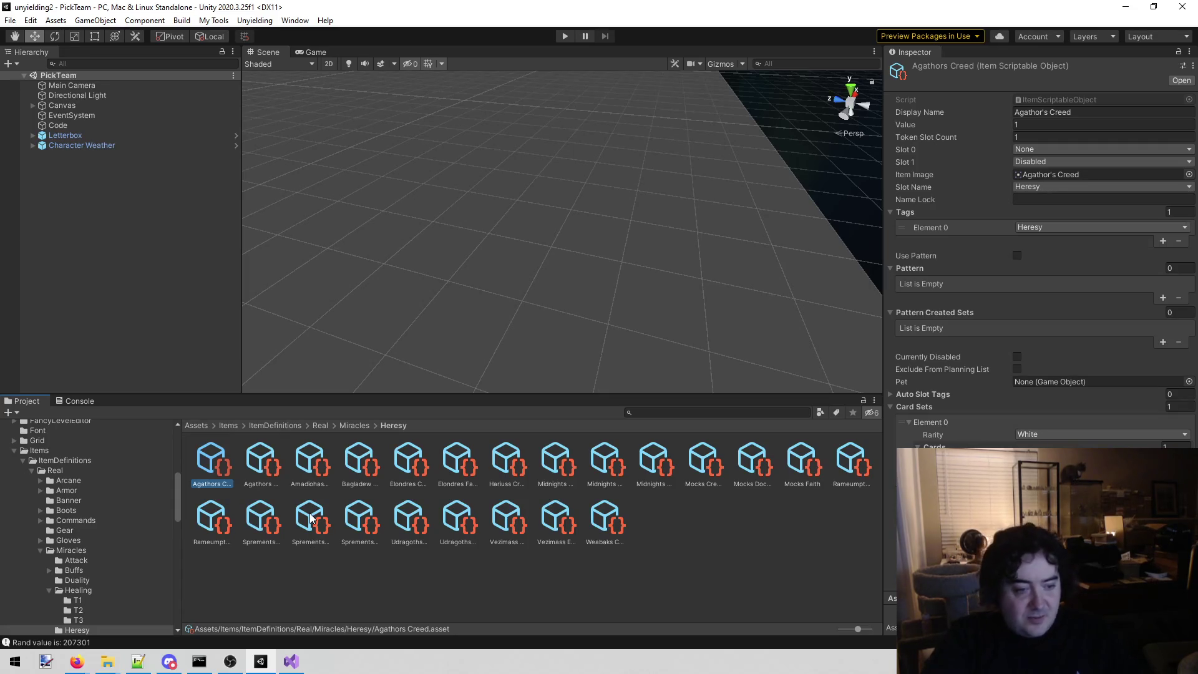
Step: Duplicate Agathors Creed and pick a card found by searching 'ashed' in the card picker
key(ctrl+d)
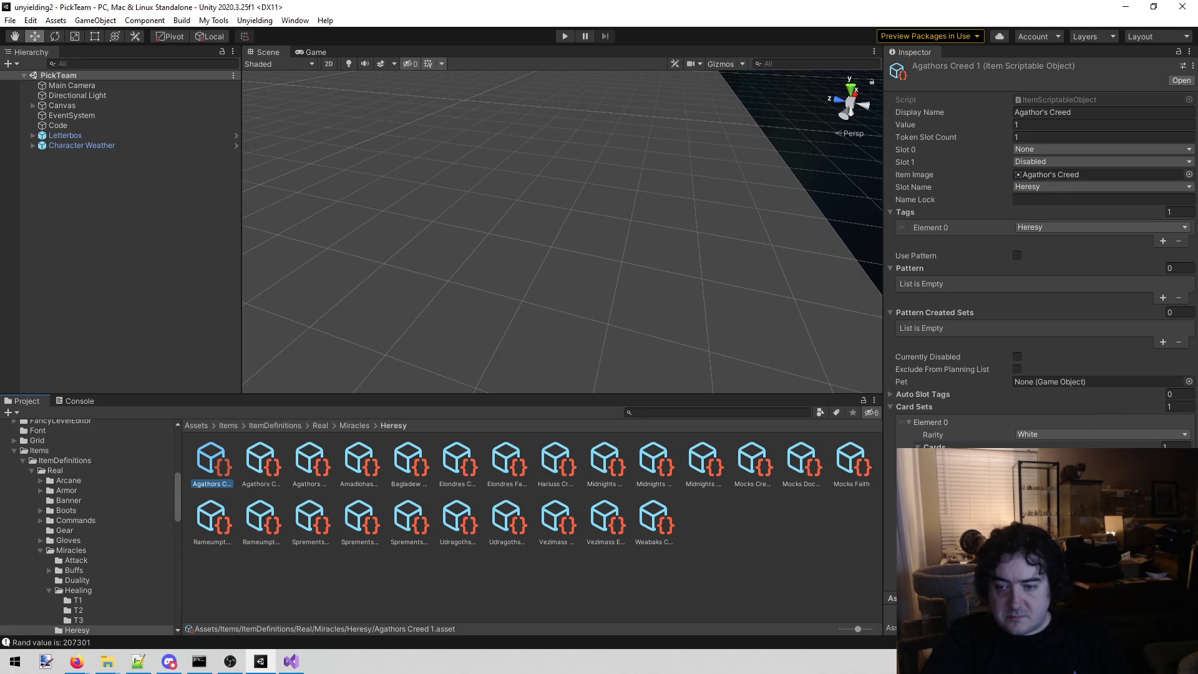
click(1188, 459)
text(ashed)
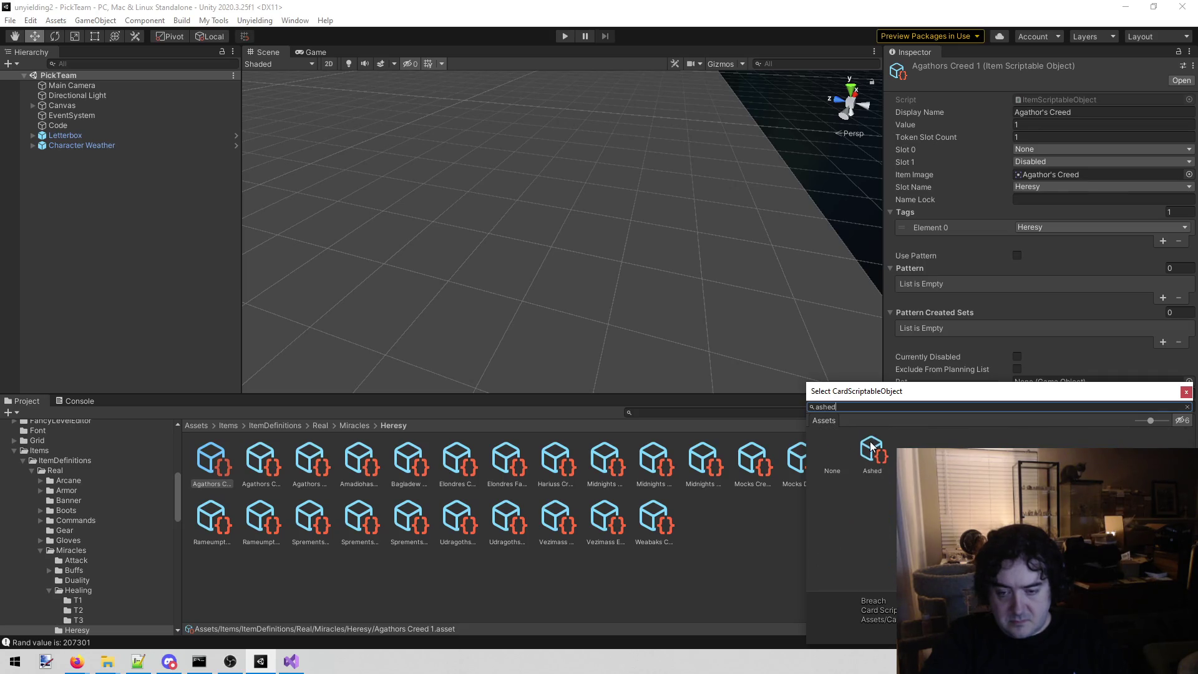
double_click(871, 454)
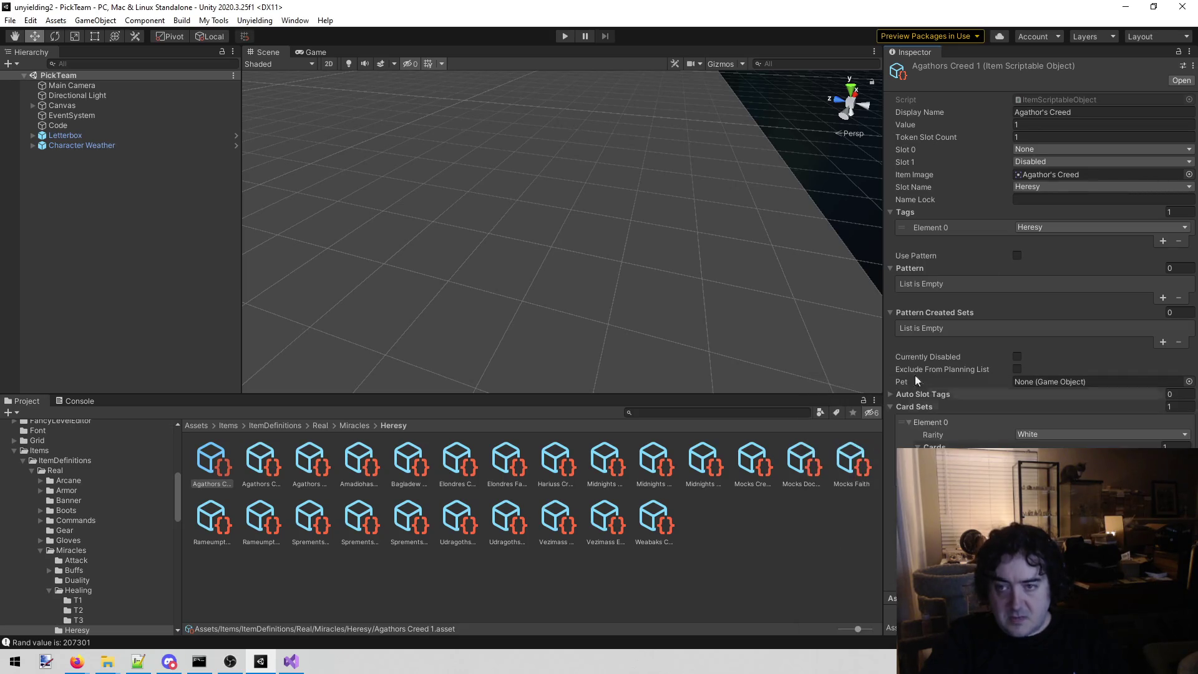
Step: Rename the duplicated item to Creed 1
click(201, 484)
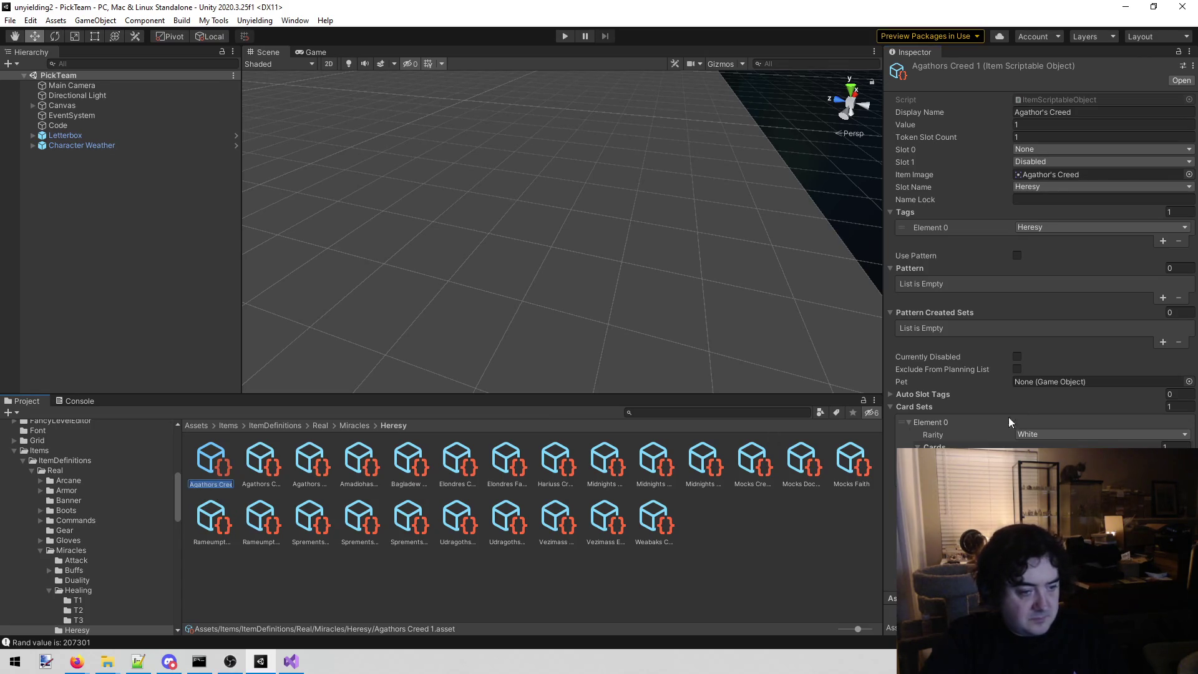
key(End)
key(Home)
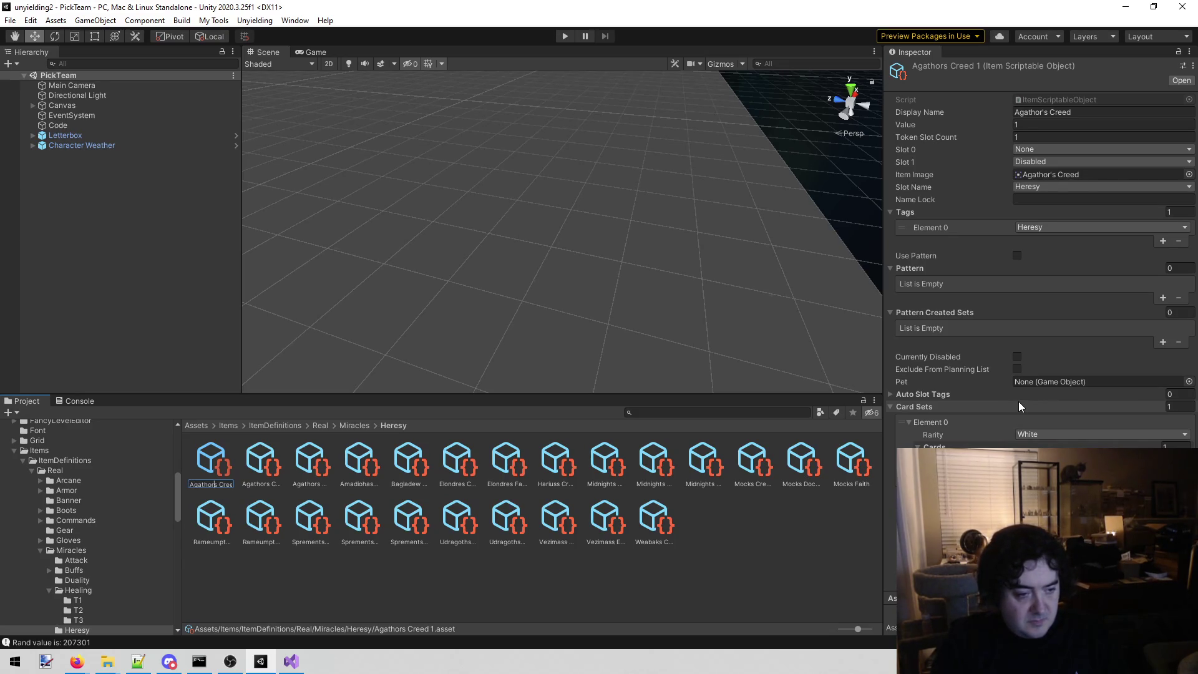
key(End)
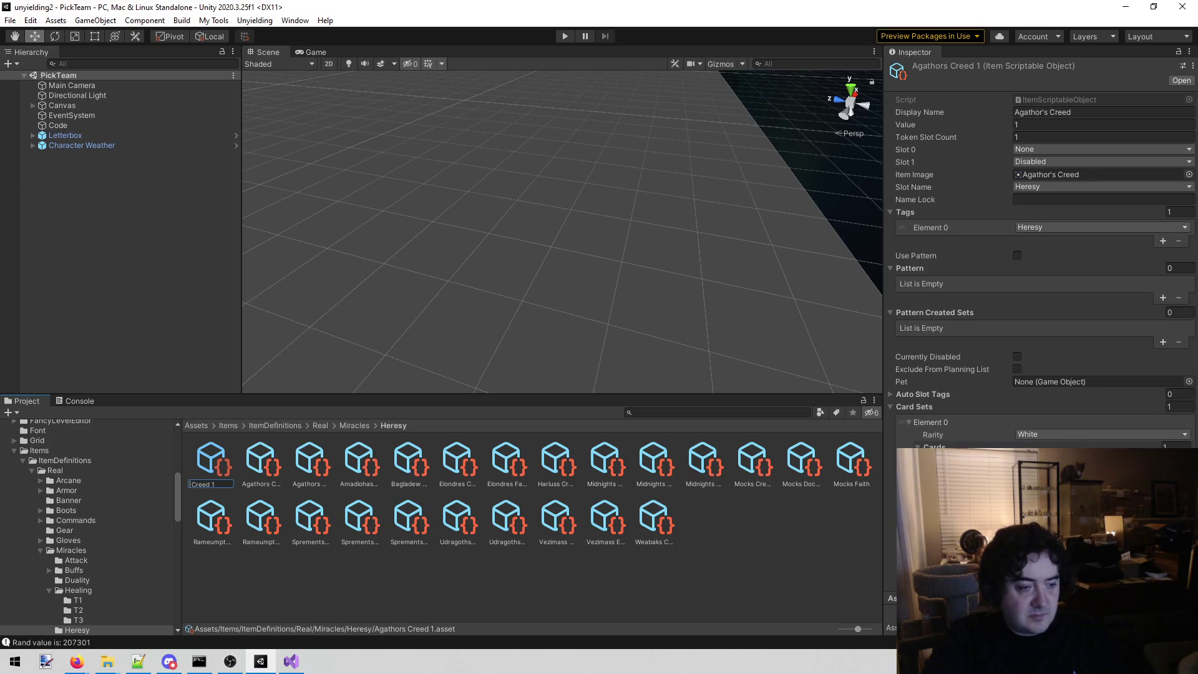
key(alt+Tab)
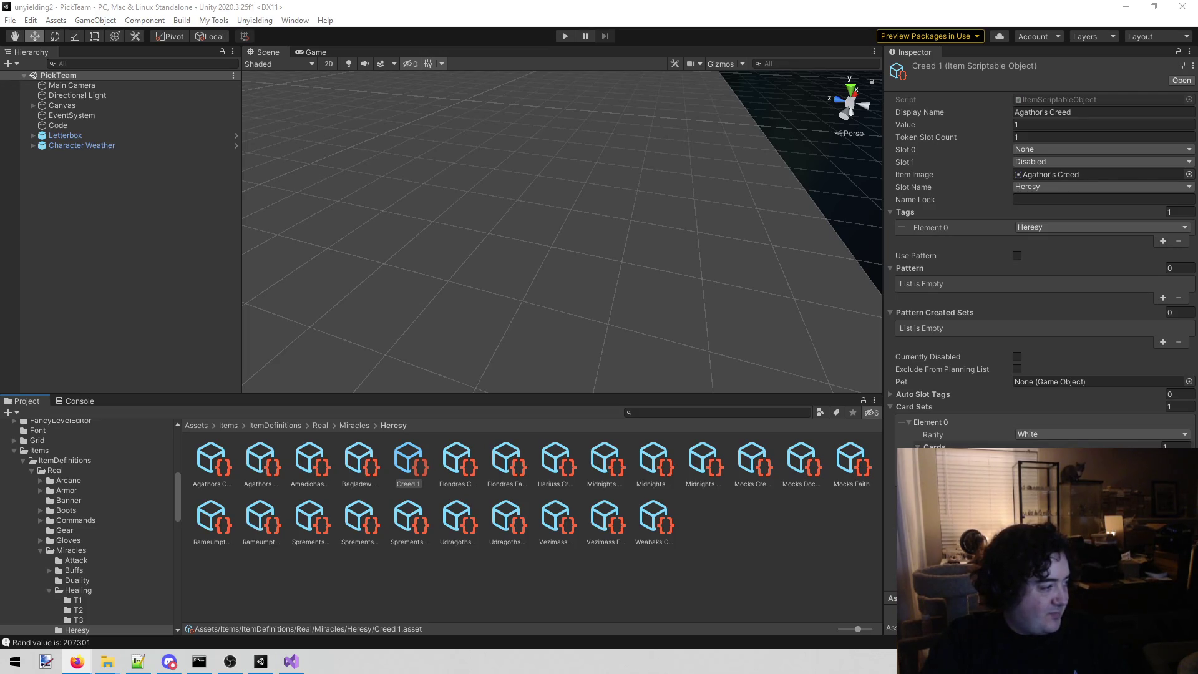
Step: Compare the settings of the Agathors Creed, Agathors Faith and neighbouring Heresy items
click(209, 486)
click(259, 486)
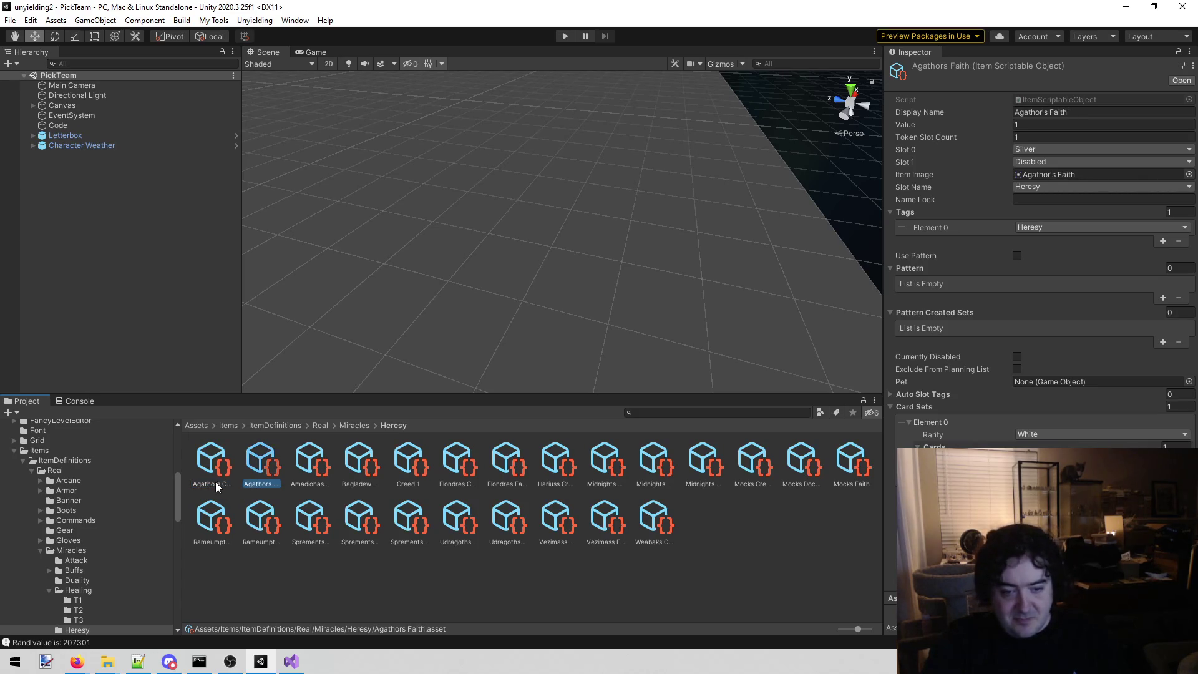
click(305, 469)
click(262, 468)
click(224, 467)
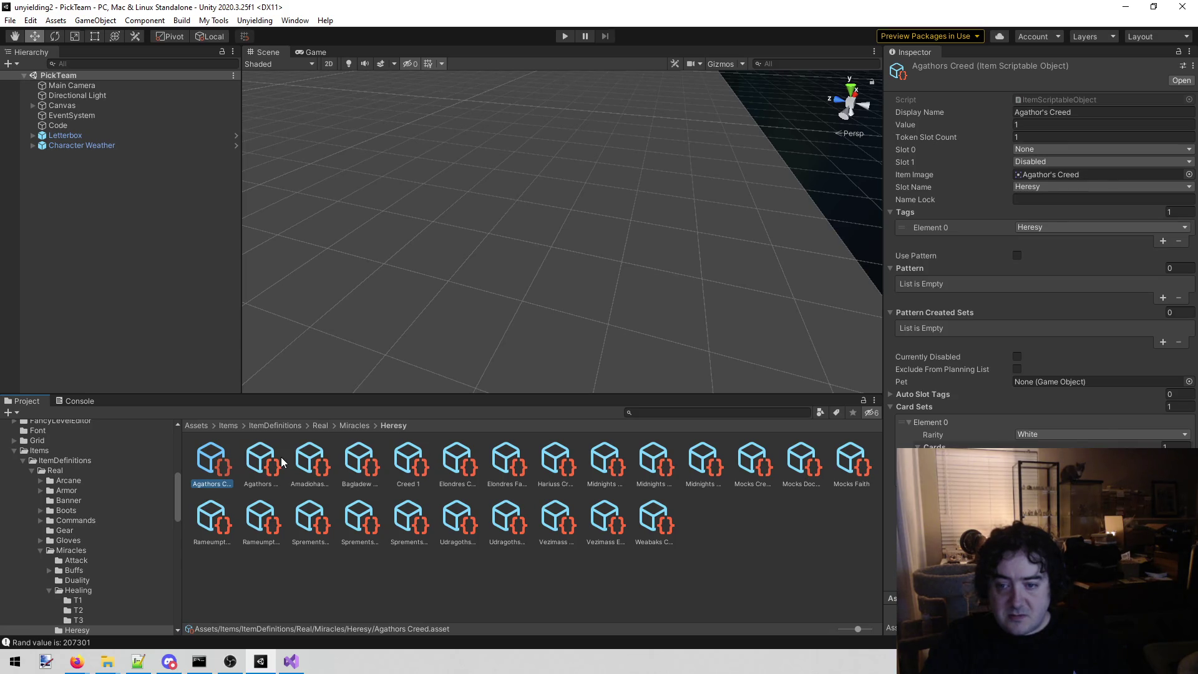
Step: Rename the Creed 1 item to Bryzzenth Creed
click(409, 462)
click(409, 484)
key(Home)
text(zenth)
key(BackSpace)
key(Return)
Step: Change the item's Display Name from Agathor's Creed to Bryzzenth's Creed
click(1042, 113)
key(shift+Home)
key(Left)
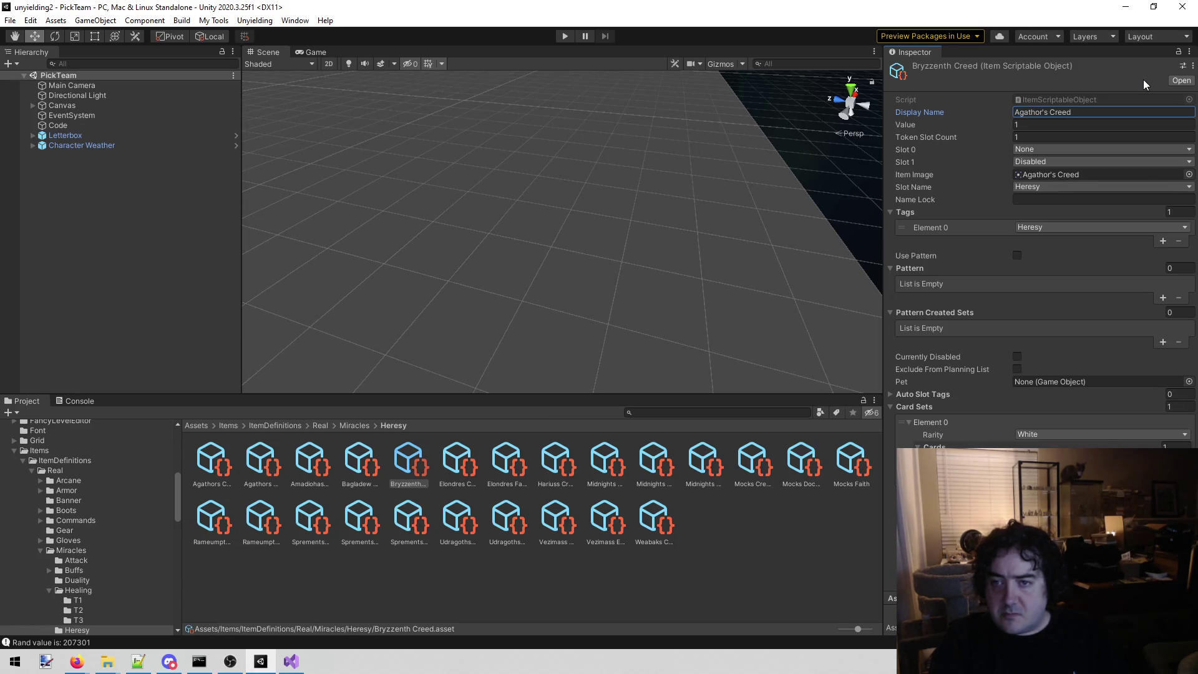
click(1046, 113)
key(shift+Home)
text(Bryzzenth)
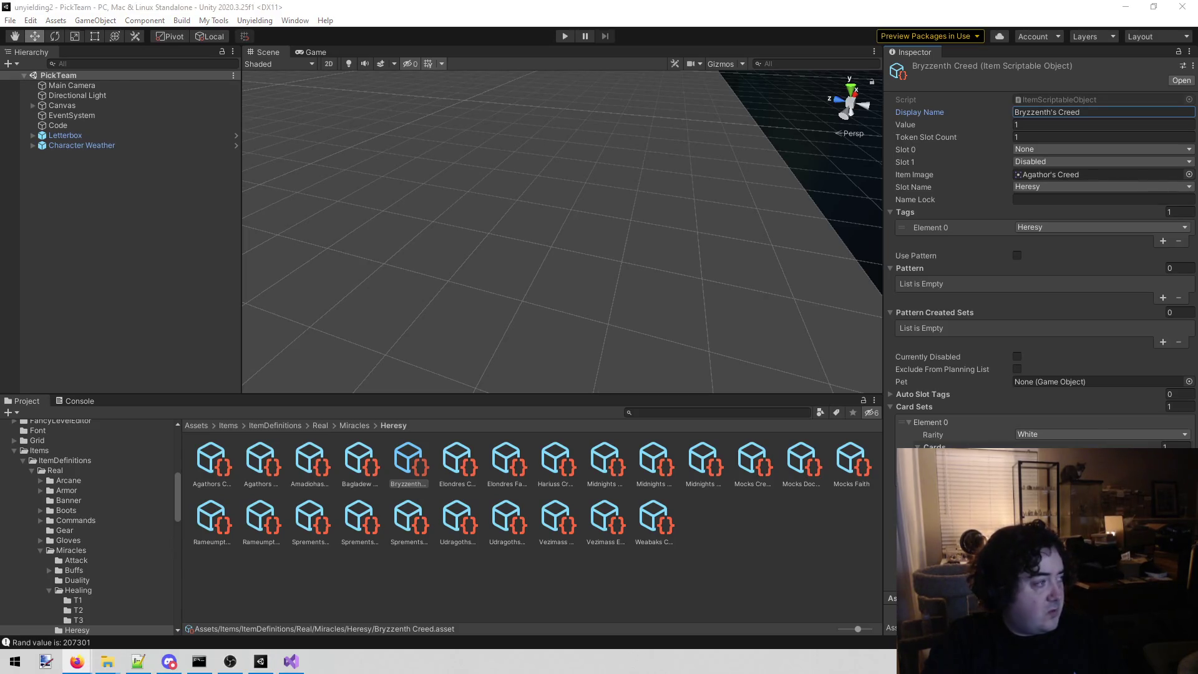
click(421, 485)
key(alt+Tab)
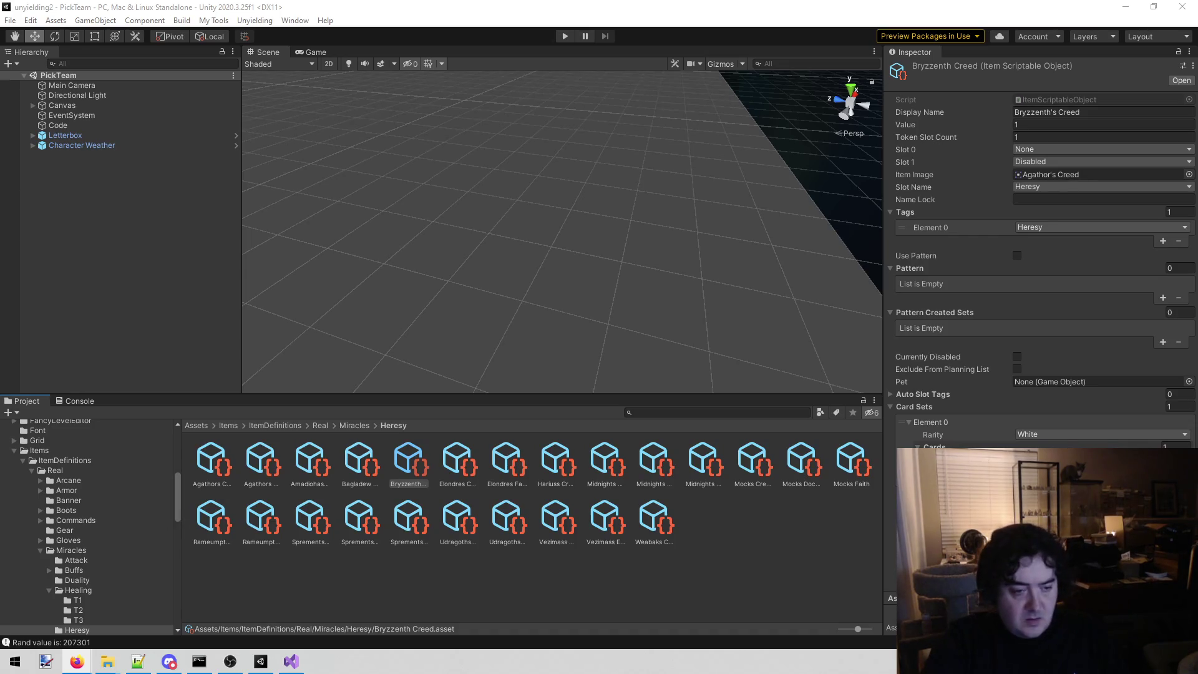
scroll(137, 546, down, 3)
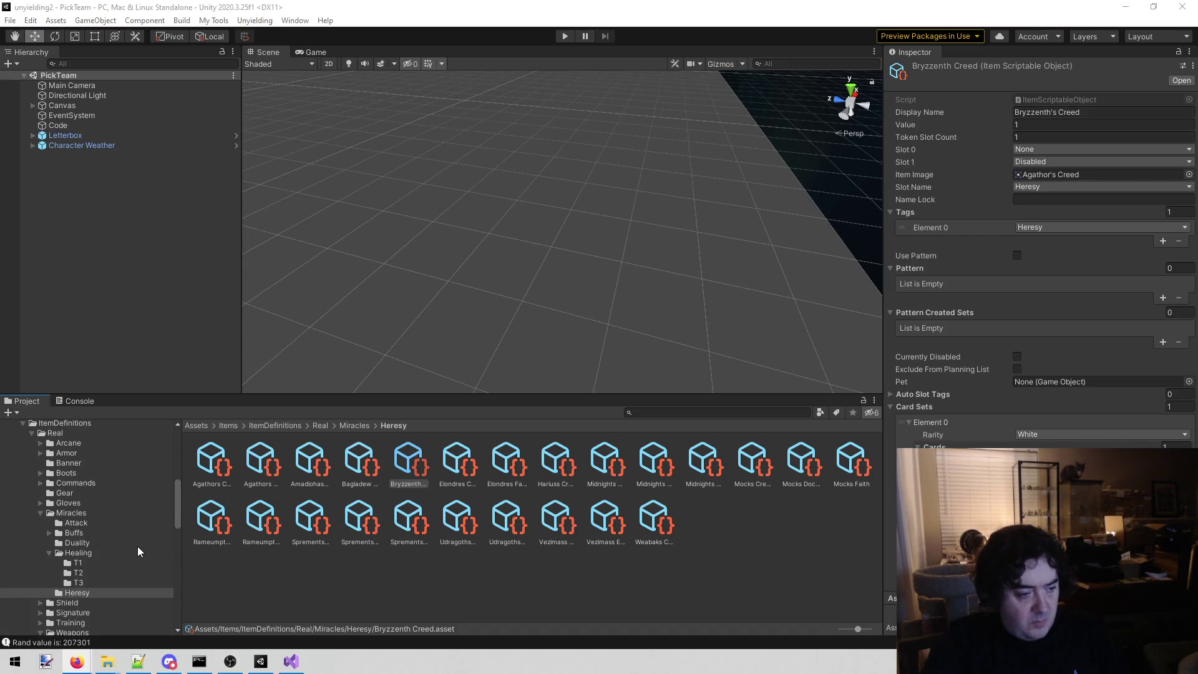
scroll(92, 536, down, 3)
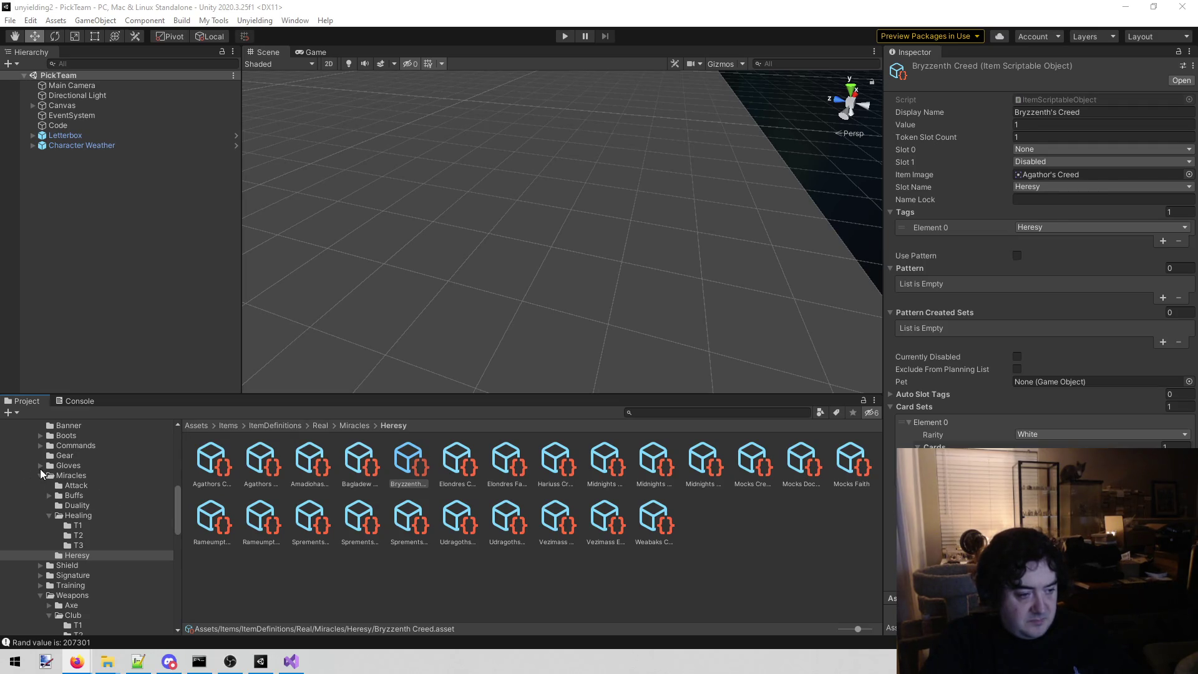
Step: Collapse the Miracles folder and show the contents of Real > Armor
click(41, 474)
scroll(112, 509, up, 3)
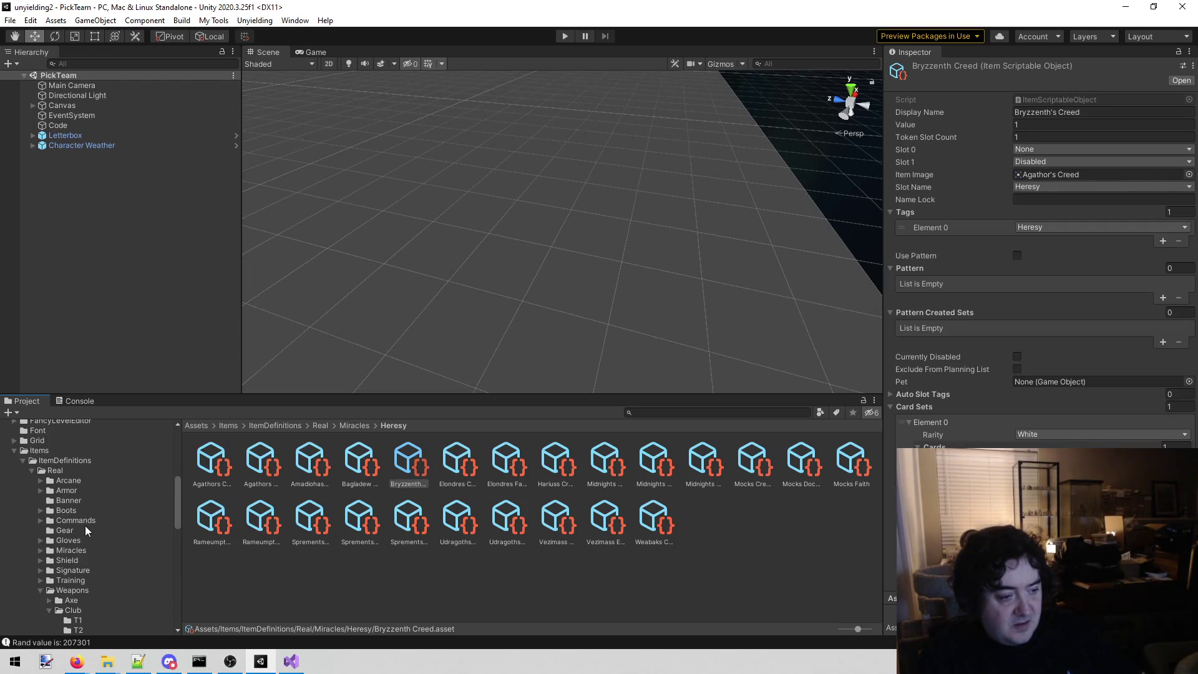
click(94, 492)
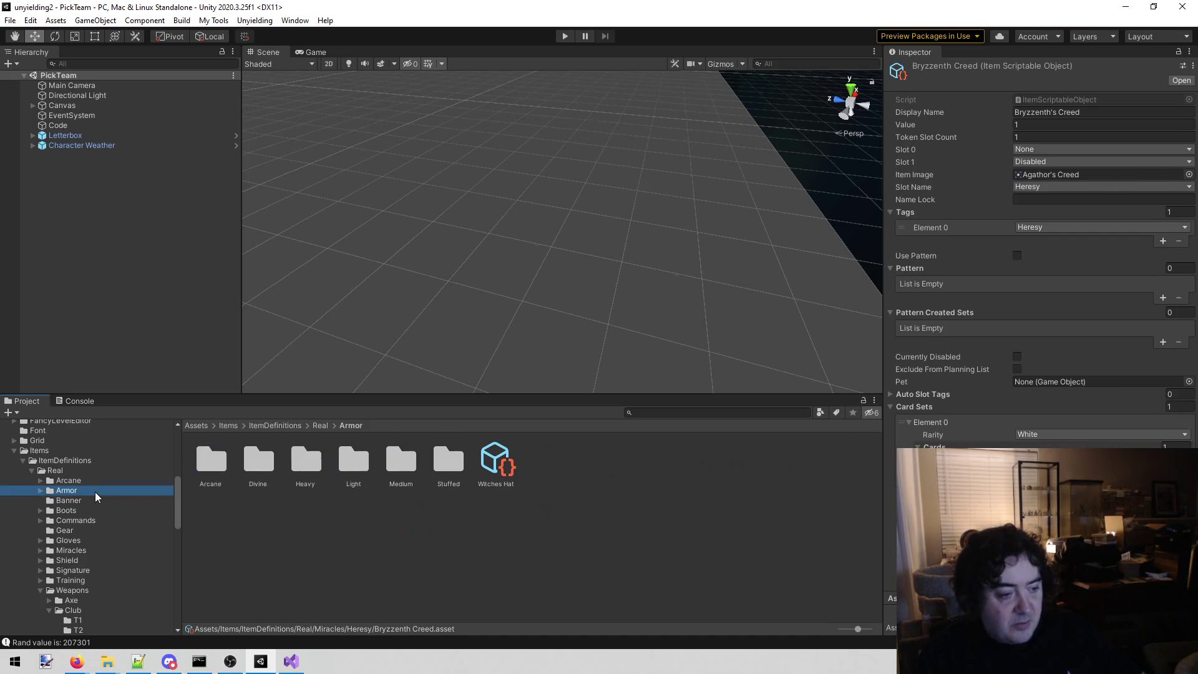
Step: Open Divine > T1 armor and browse the items from Acolytes Habit to Glorys Symbol
double_click(256, 459)
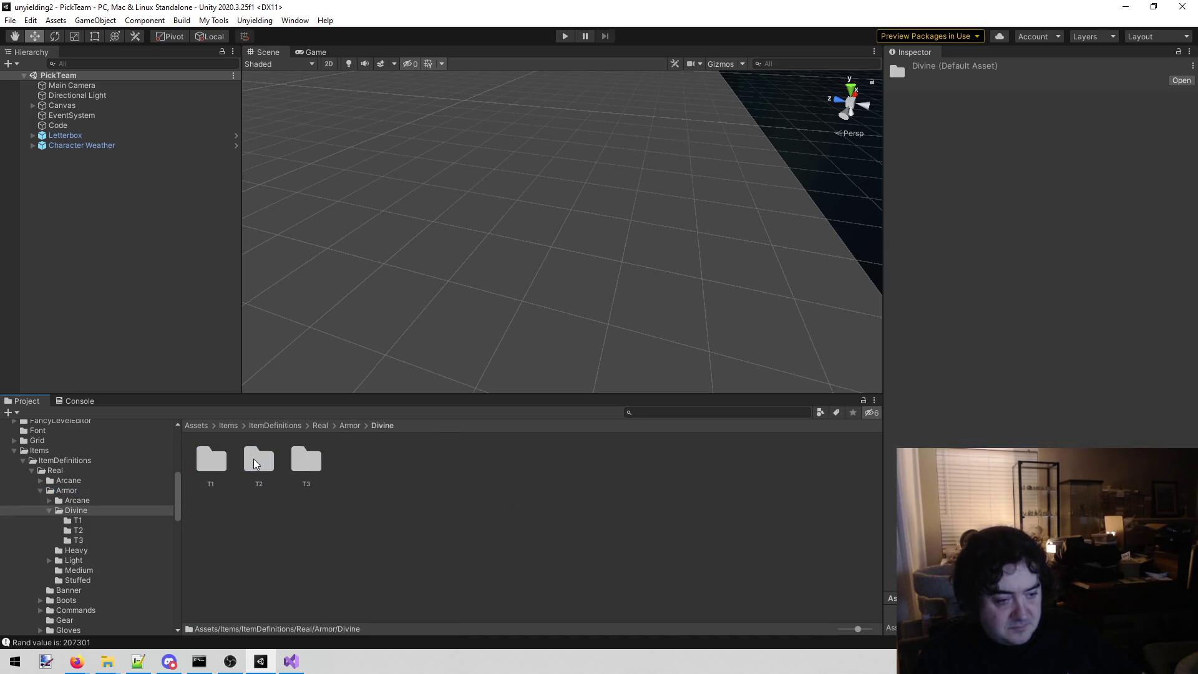
double_click(212, 457)
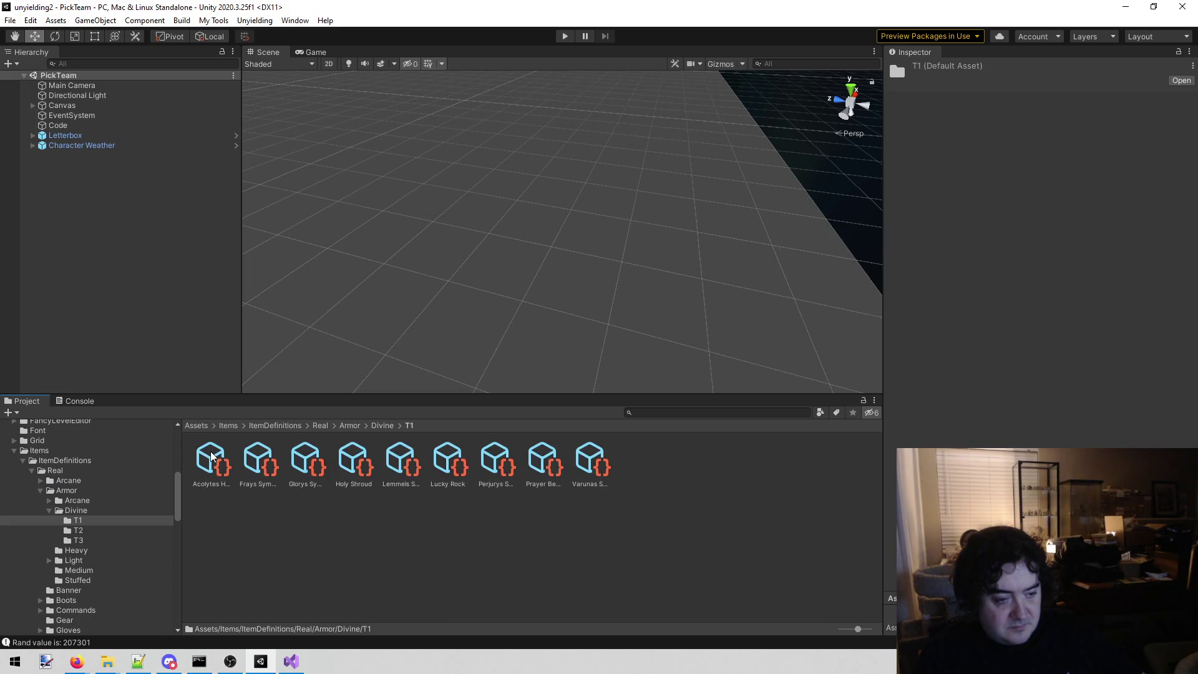
click(212, 460)
key(Right)
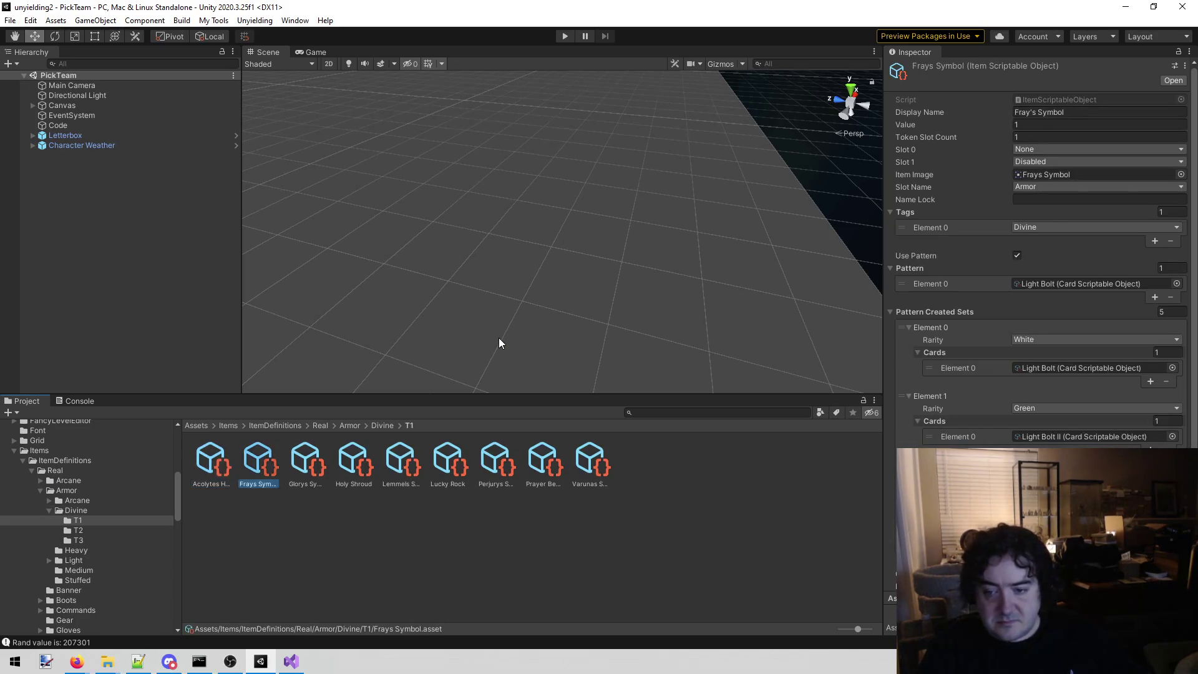
key(Right)
key(Right)
key(Left)
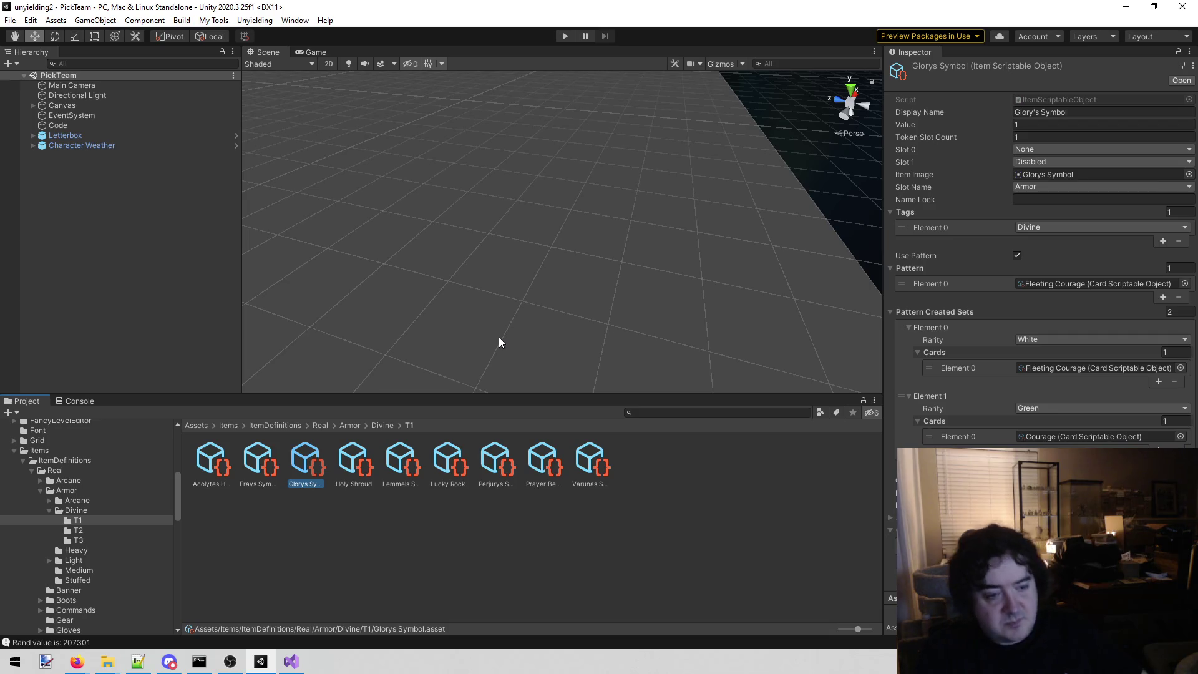
Step: Duplicate the Glorys Symbol item, creating Glorys Symbol 1
click(269, 522)
click(306, 462)
key(ctrl+d)
click(354, 465)
click(313, 463)
Step: Rename the Glorys Symbol 1 copy to Flammes Symbol
click(310, 480)
key(End)
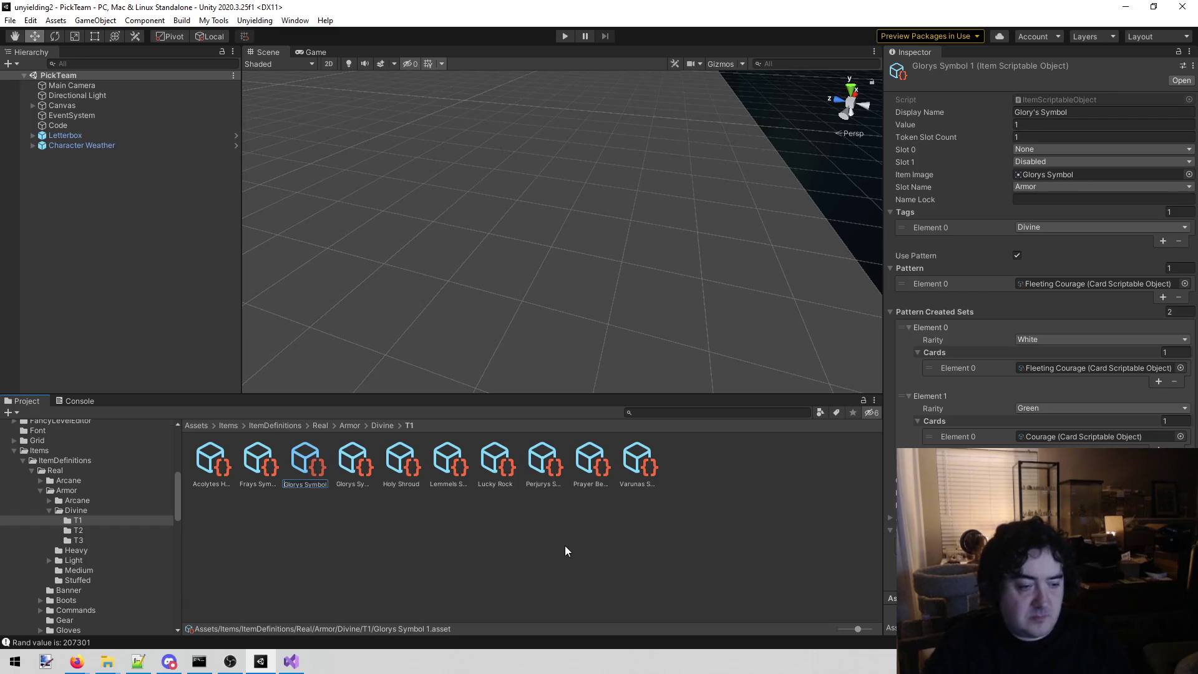
key(ctrl+a)
text(Symbol)
text(Flamme)
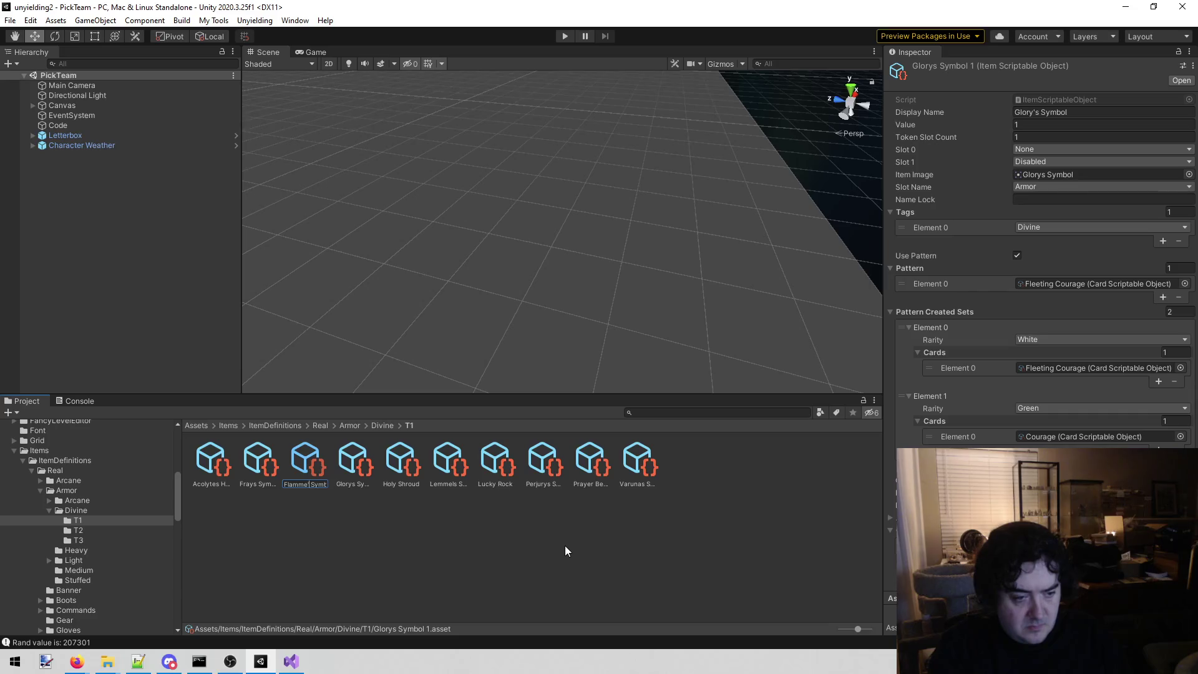
key(End)
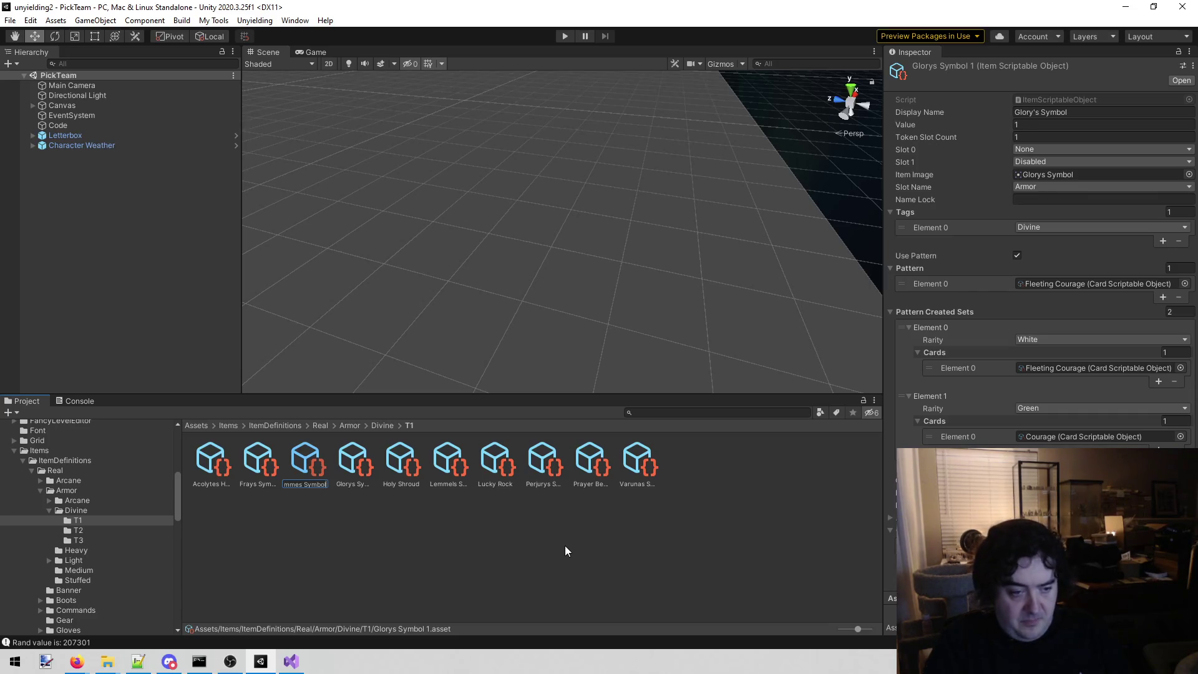
key(Return)
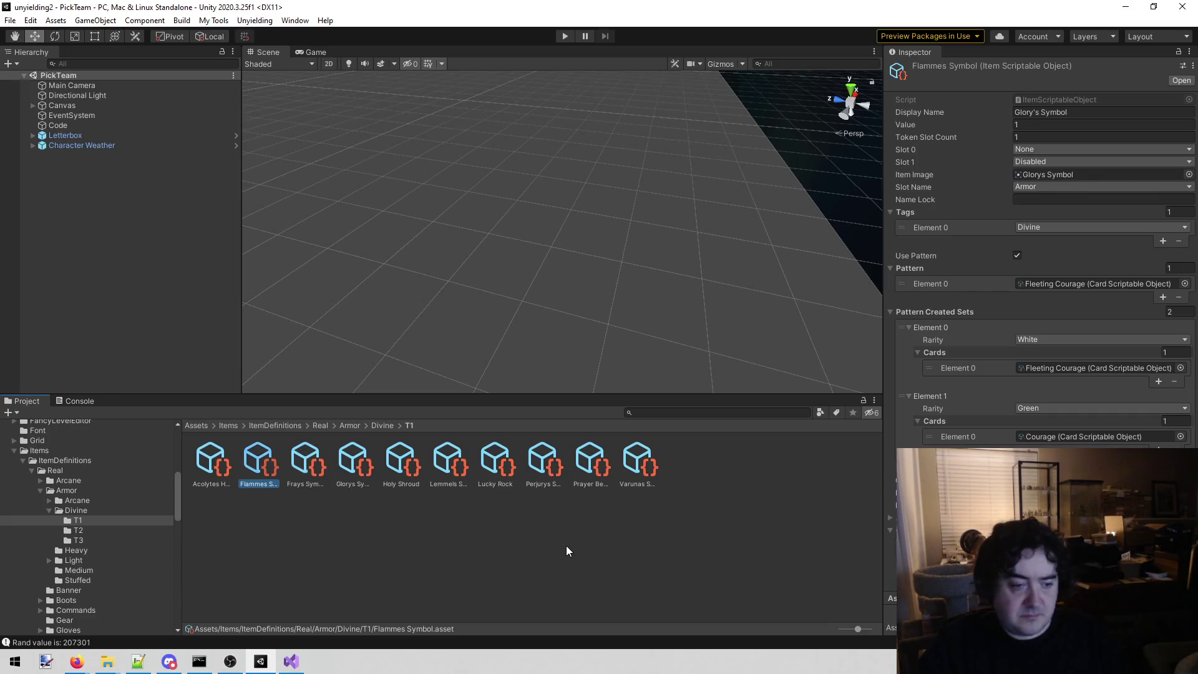
Step: Change the Display Name from Glory's Symbol to Flamme's Symbol
click(1097, 113)
key(Home)
key(ctrl+shift+Right)
text(Flammes)
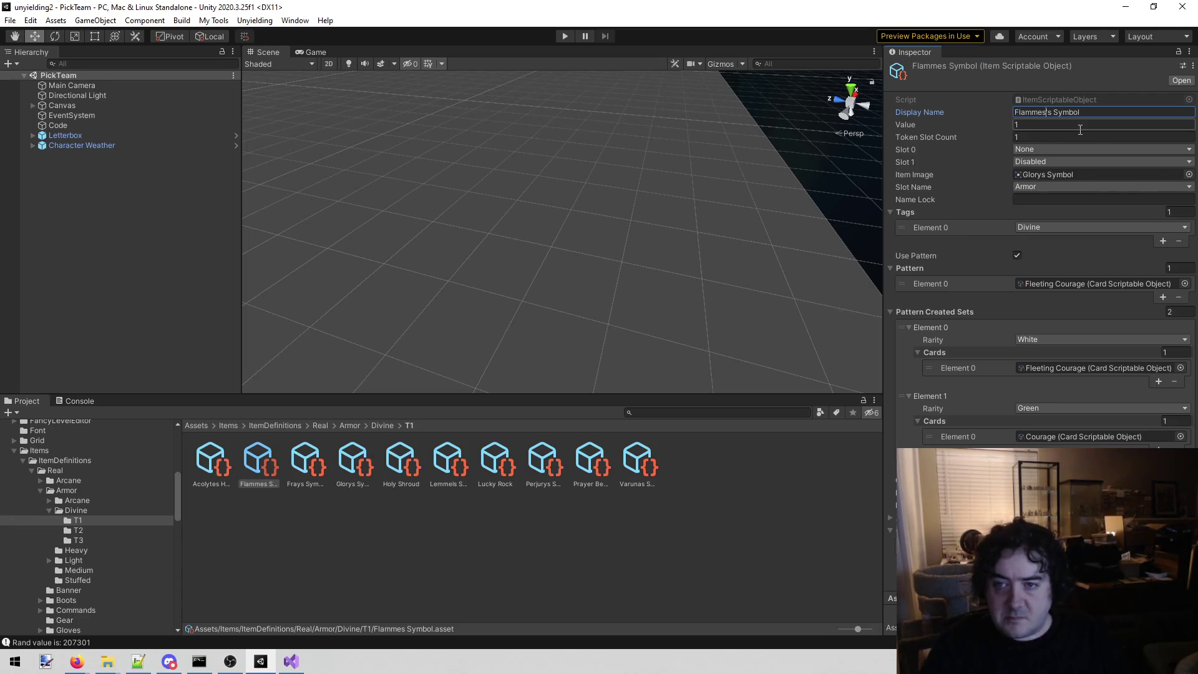
key(BackSpace)
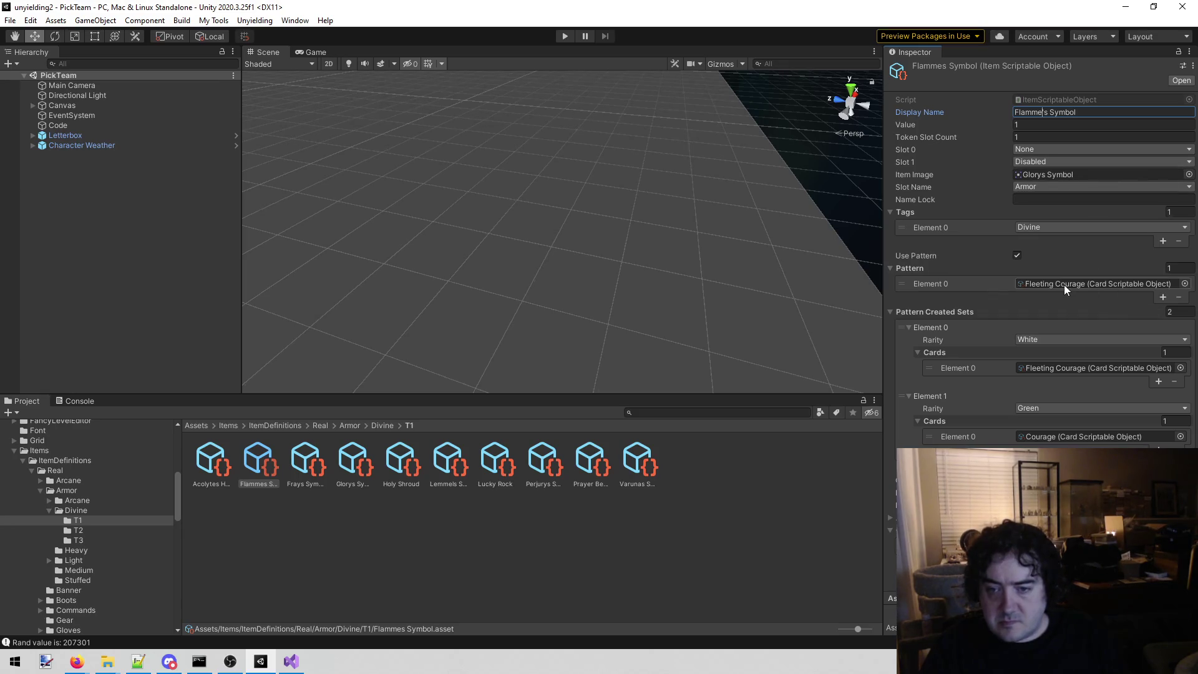
Step: Uncheck Use Pattern and remove the Fleeting Courage entry, emptying the Pattern list
click(1017, 255)
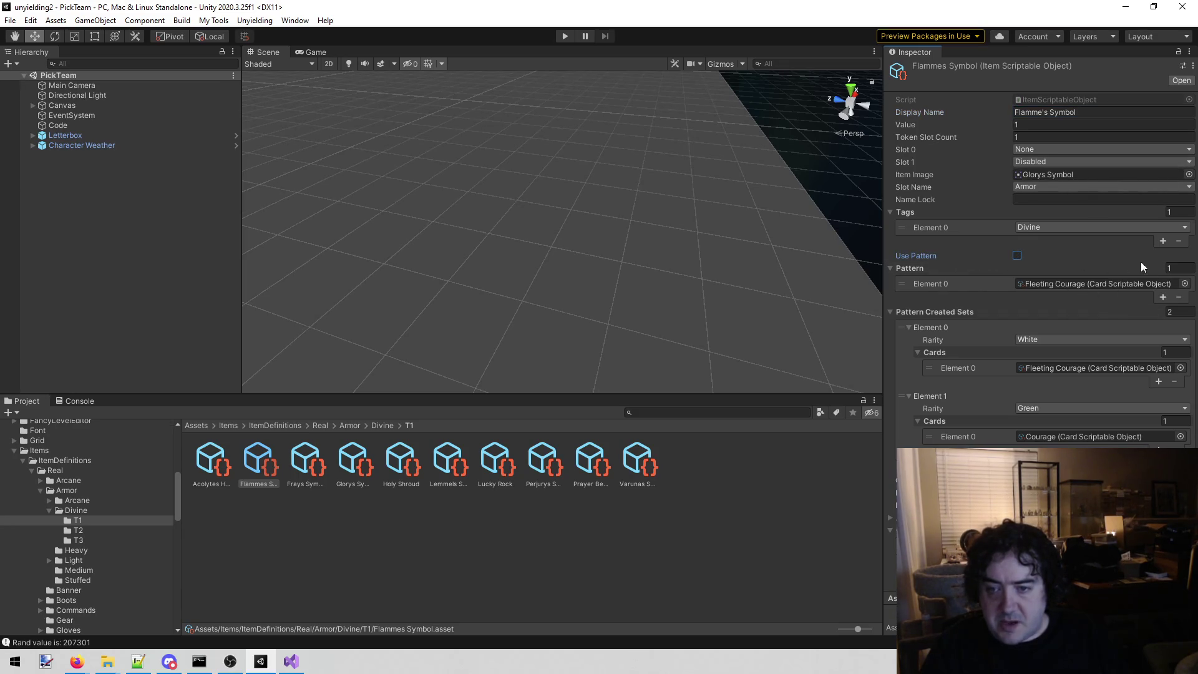
click(1176, 268)
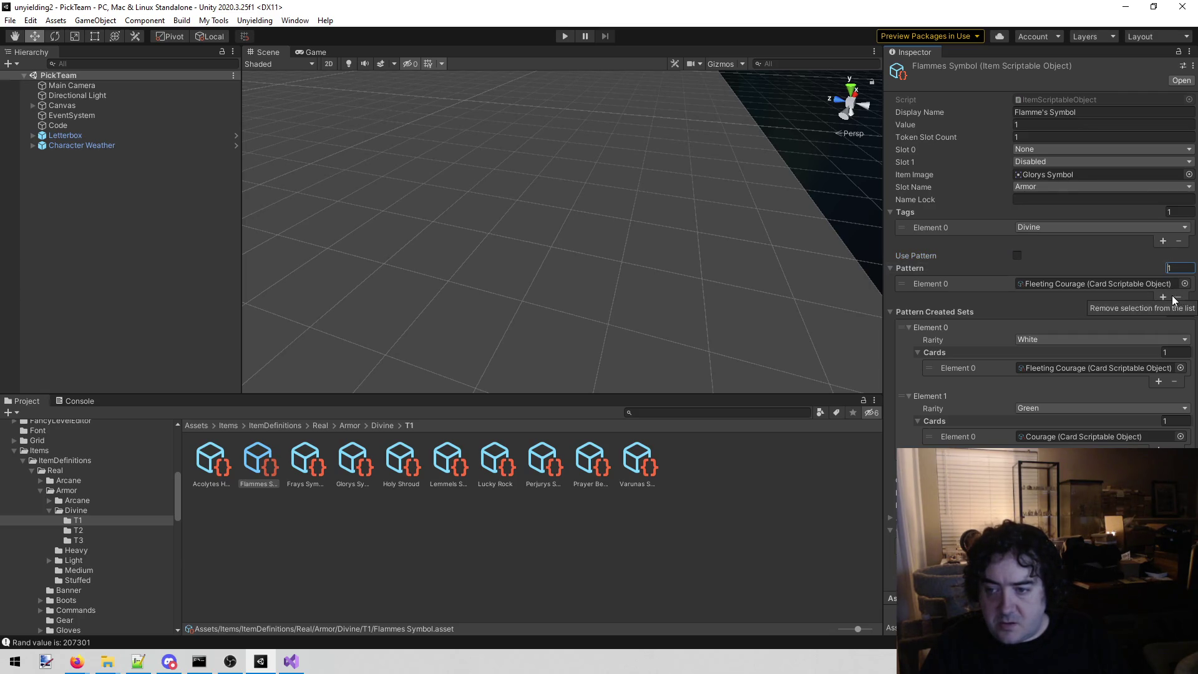
click(1064, 283)
click(1178, 298)
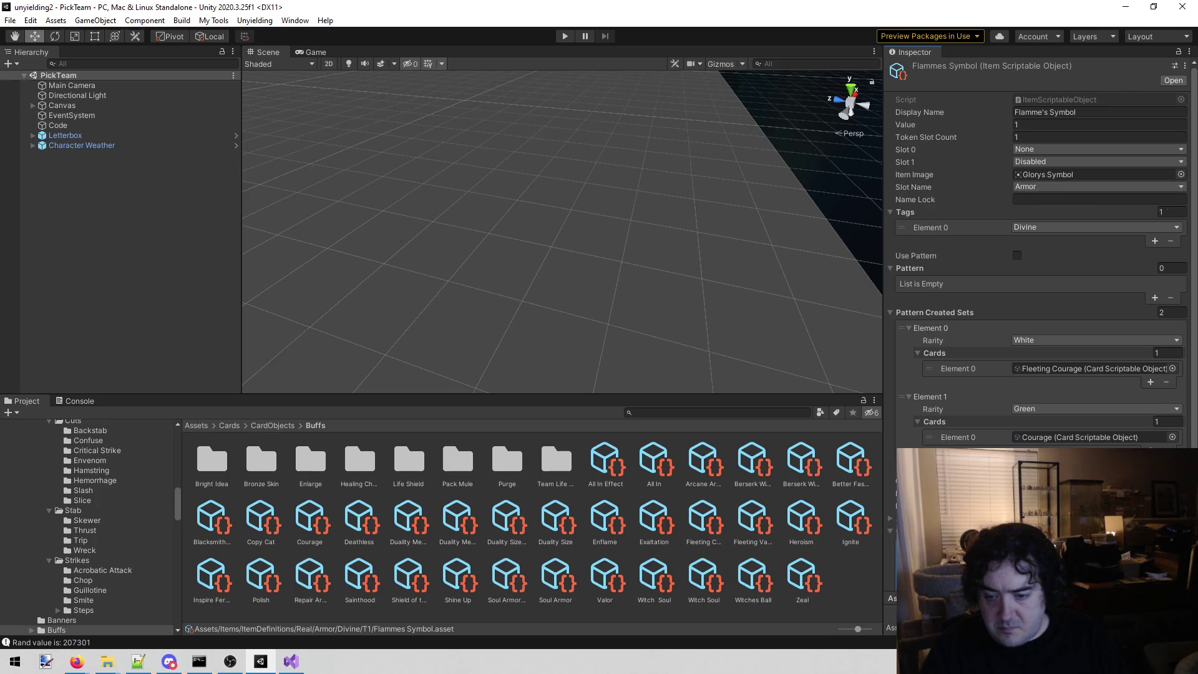
Step: Search the card chooser for 'ash ced' and close it
scroll(1038, 250, down, 2)
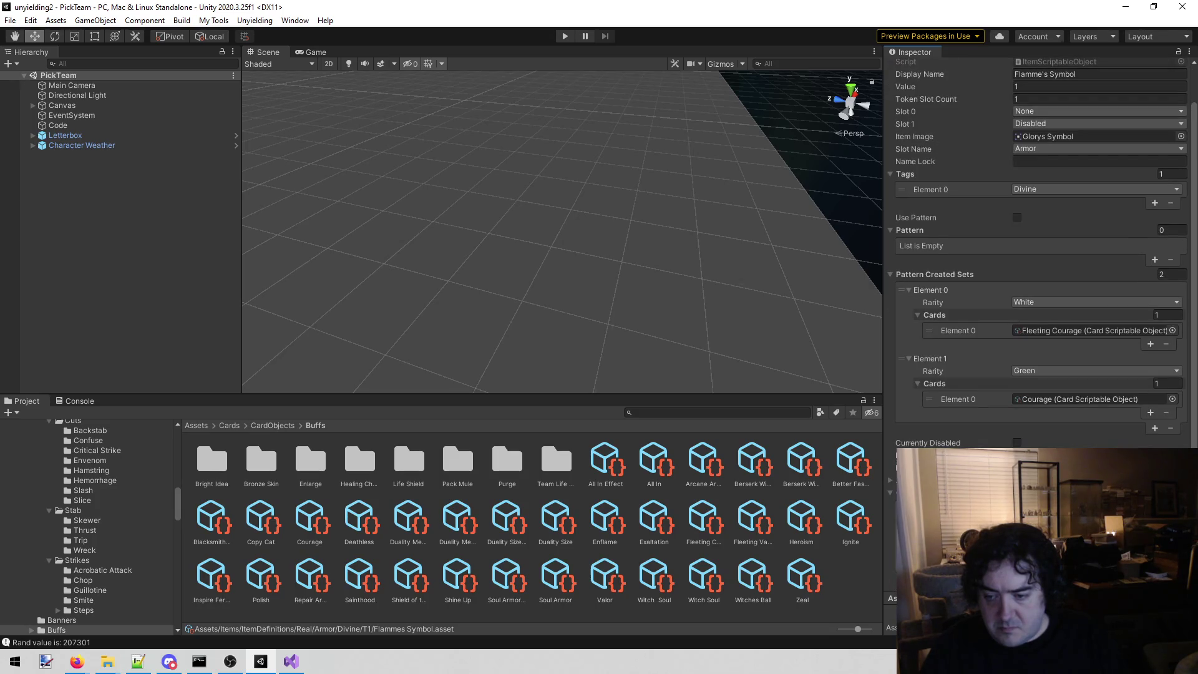
click(1172, 399)
text(ash c)
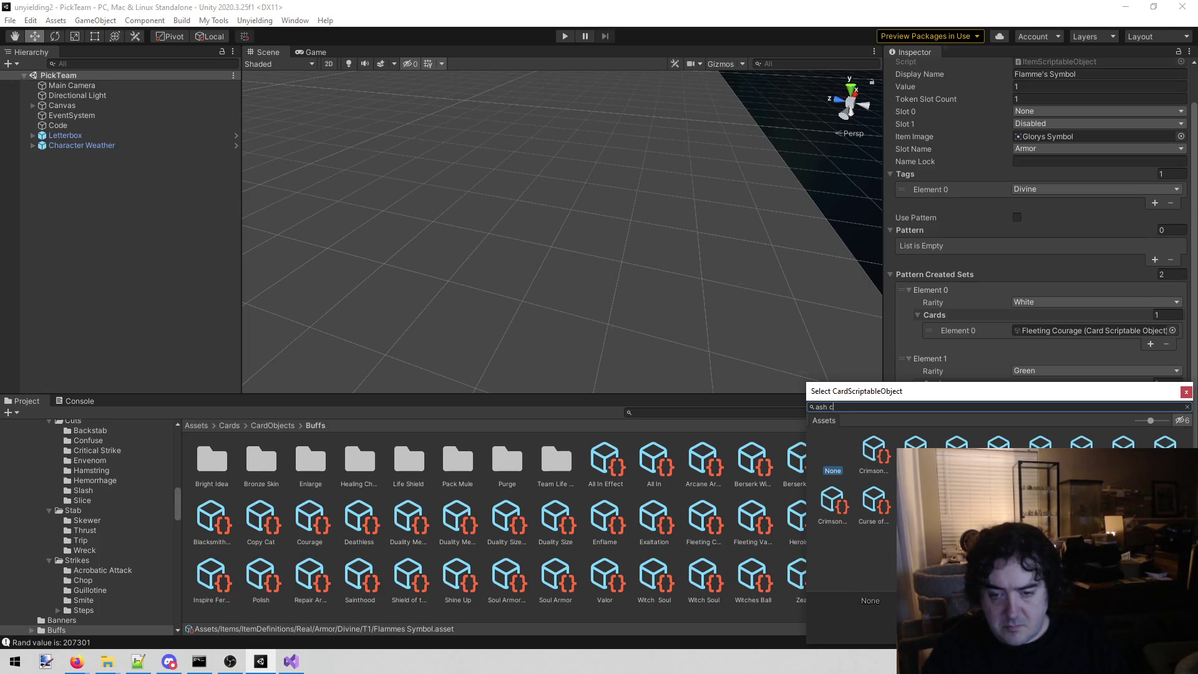
key(BackSpace)
key(BackSpace)
text(ed)
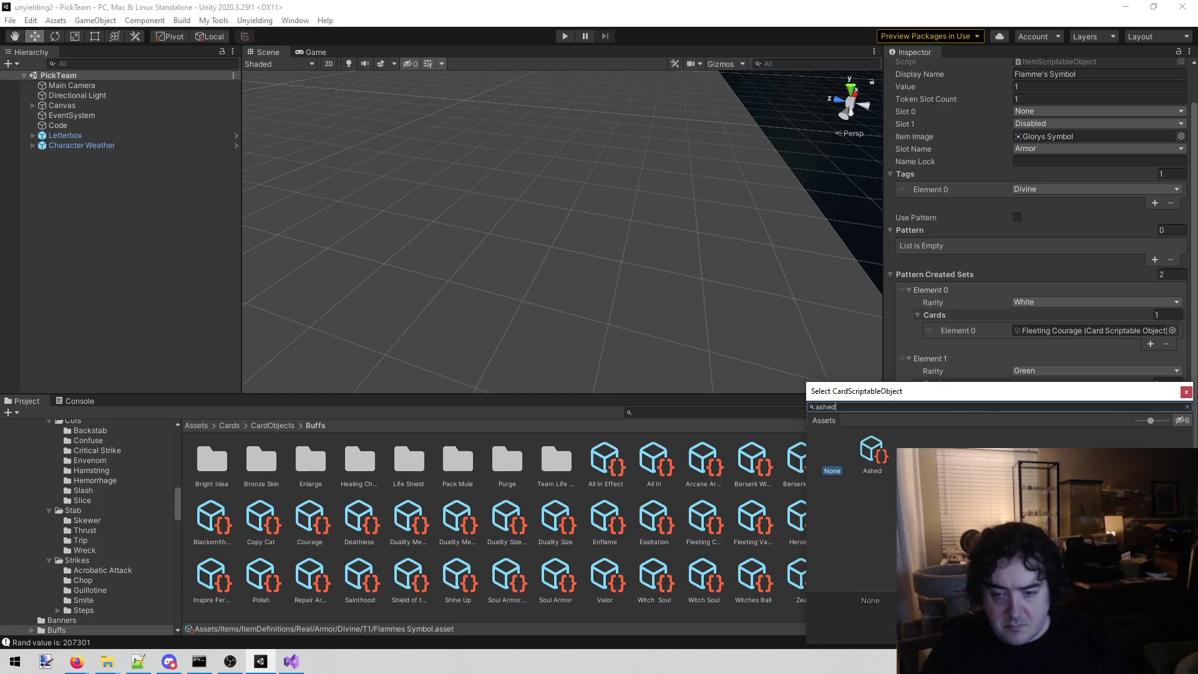
double_click(867, 454)
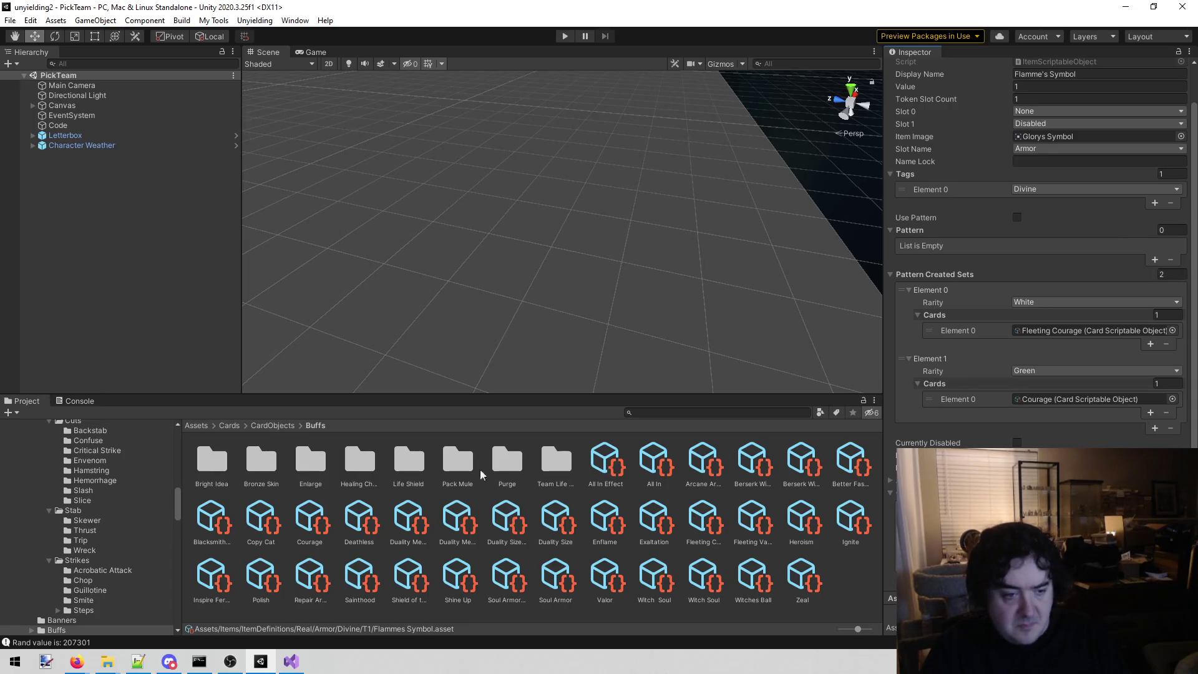
Step: Search the Project for 'flamme' and select the Flammes Symbol asset's name
click(128, 499)
scroll(127, 504, up, 6)
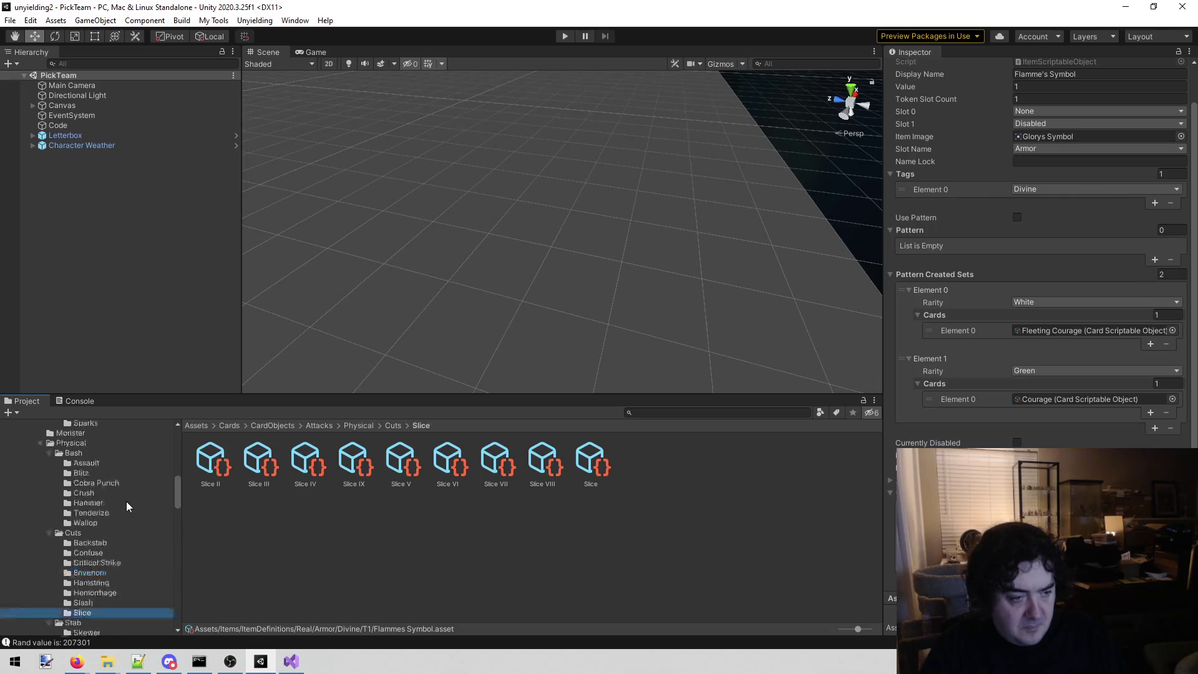
scroll(126, 506, up, 5)
scroll(1116, 299, up, 2)
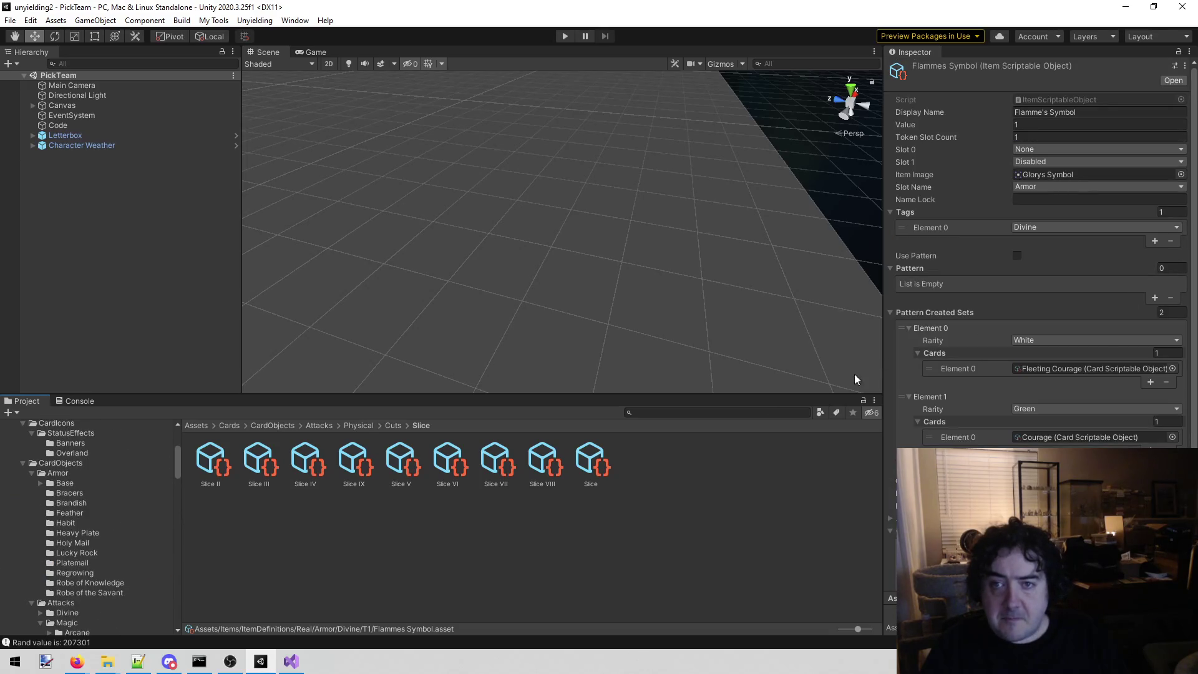
click(676, 416)
text(flamme)
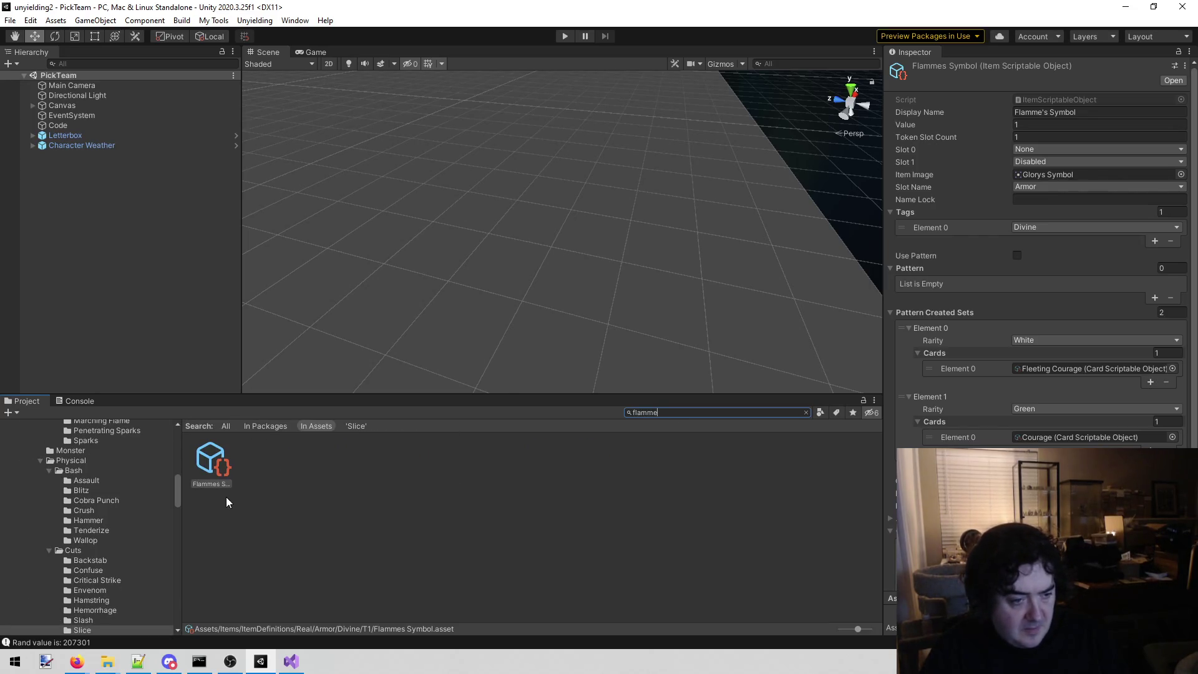
click(213, 488)
click(224, 480)
click(290, 659)
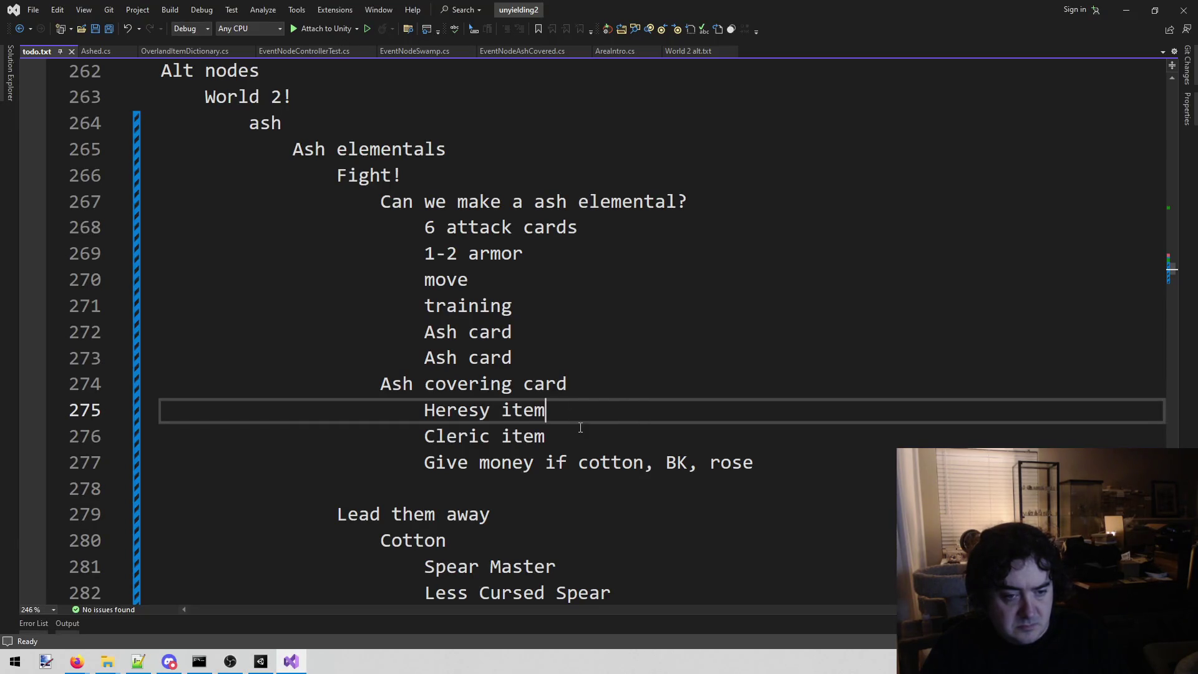
Step: Paste Flammes Symbol under Cleric item and add an indented blank line under Heresy item
key(Down)
key(Return)
text(Flammes Symbol)
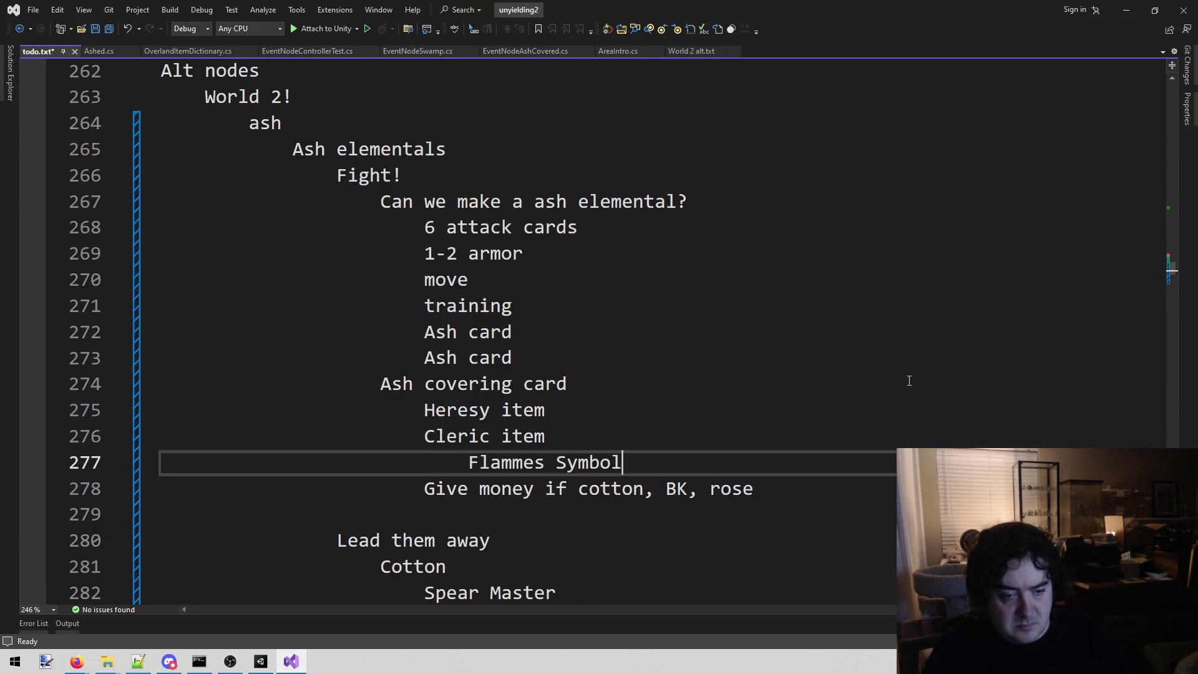
key(Up)
key(Up)
key(Return)
key(Tab)
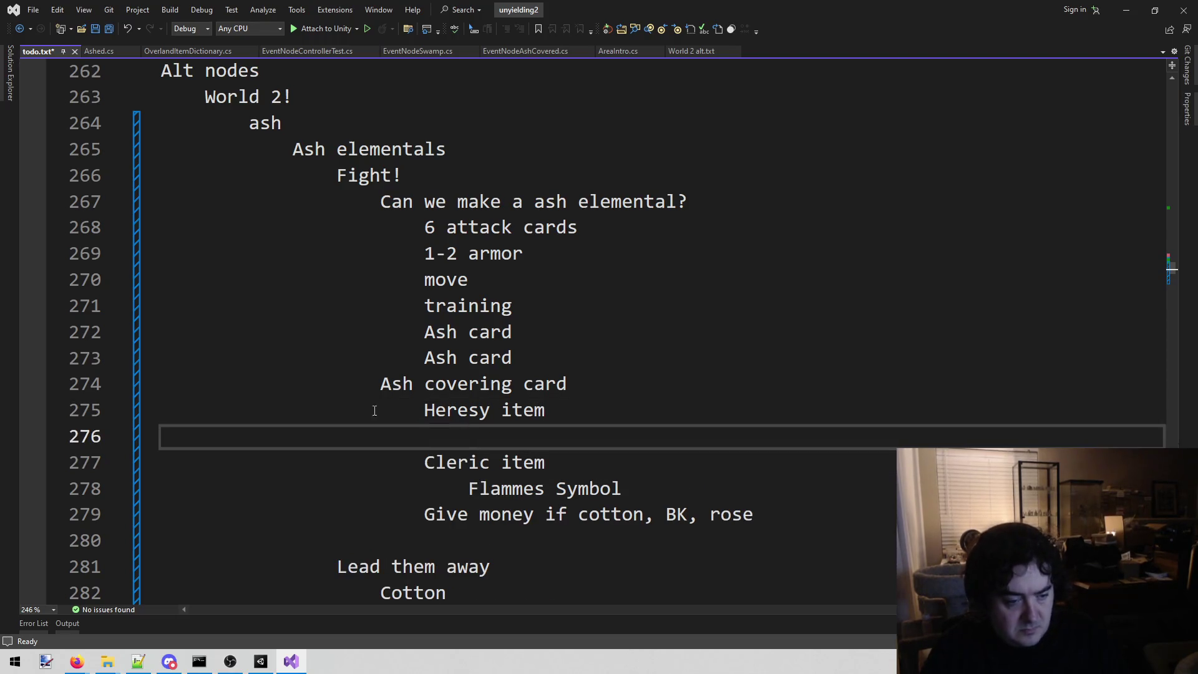
Step: In Unity, search the Project for 'creed' and select the Bryzzenth Creed item
click(261, 662)
click(734, 412)
text(creed)
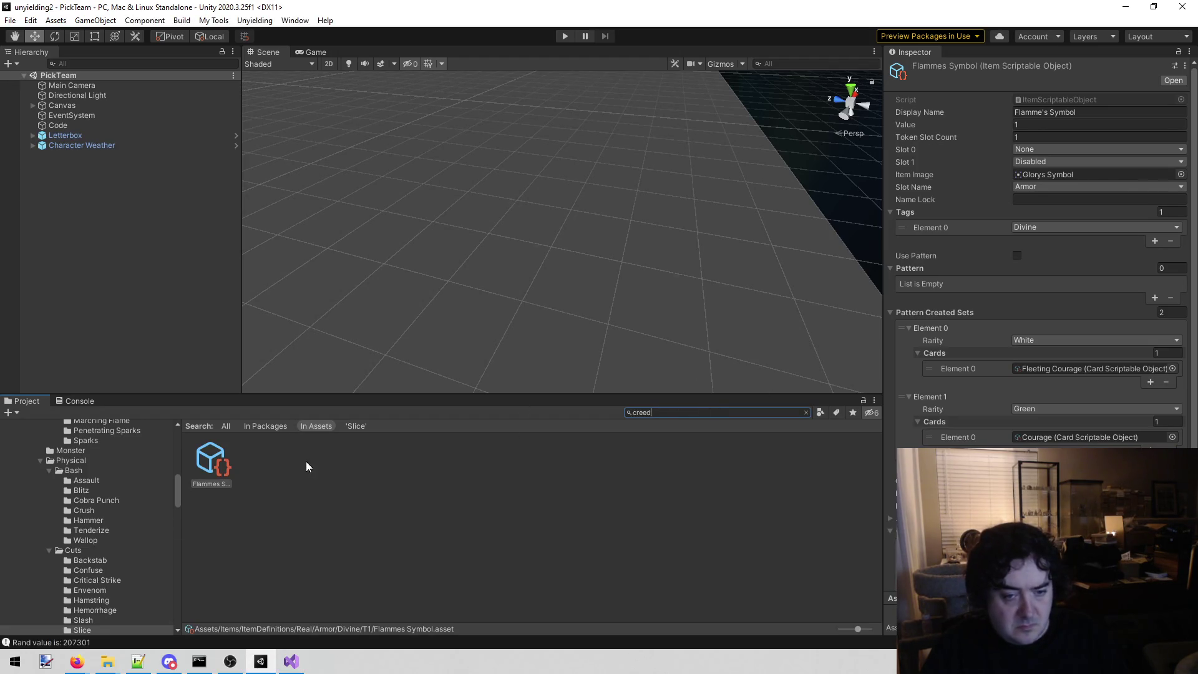
click(308, 461)
click(623, 411)
click(518, 444)
click(640, 478)
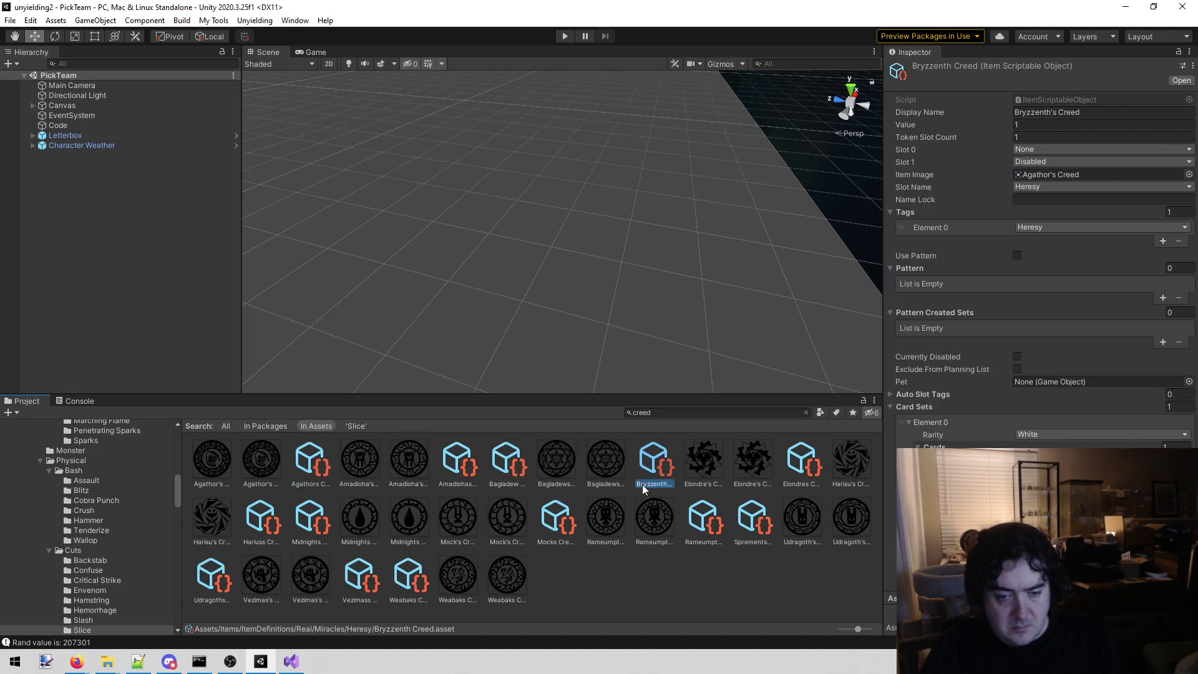
click(291, 661)
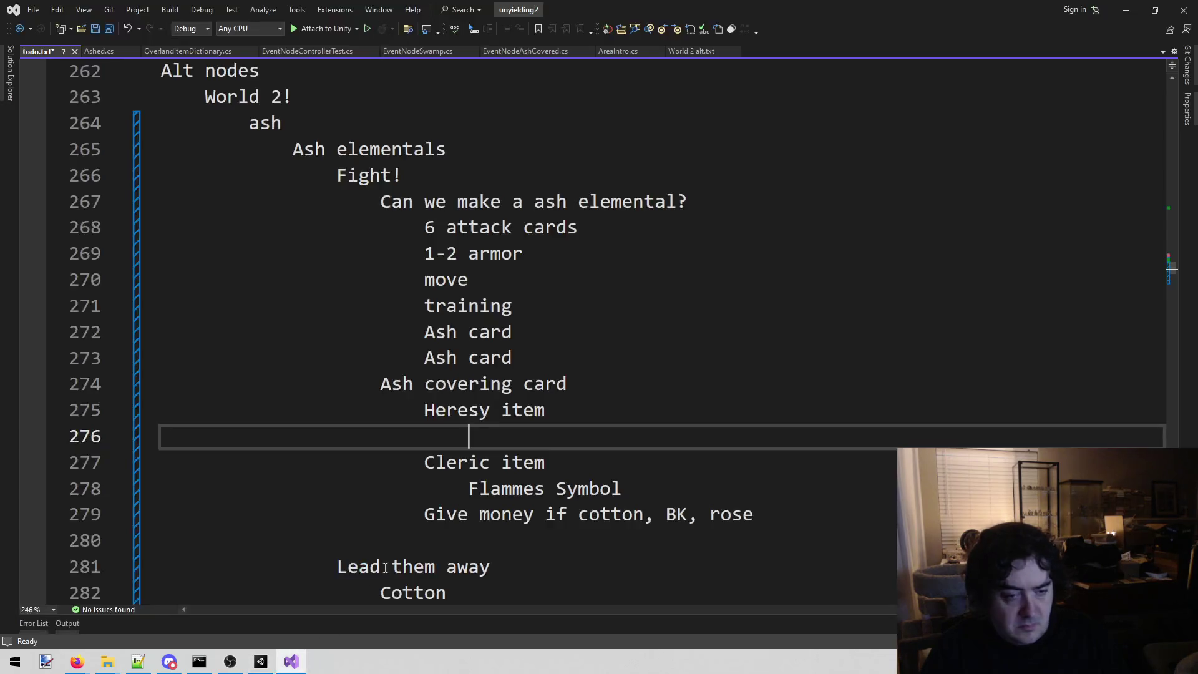
Step: Paste Bryzzenth Creed under Heresy item and save todo.txt
text(Bryzzenth Creed)
key(ctrl+s)
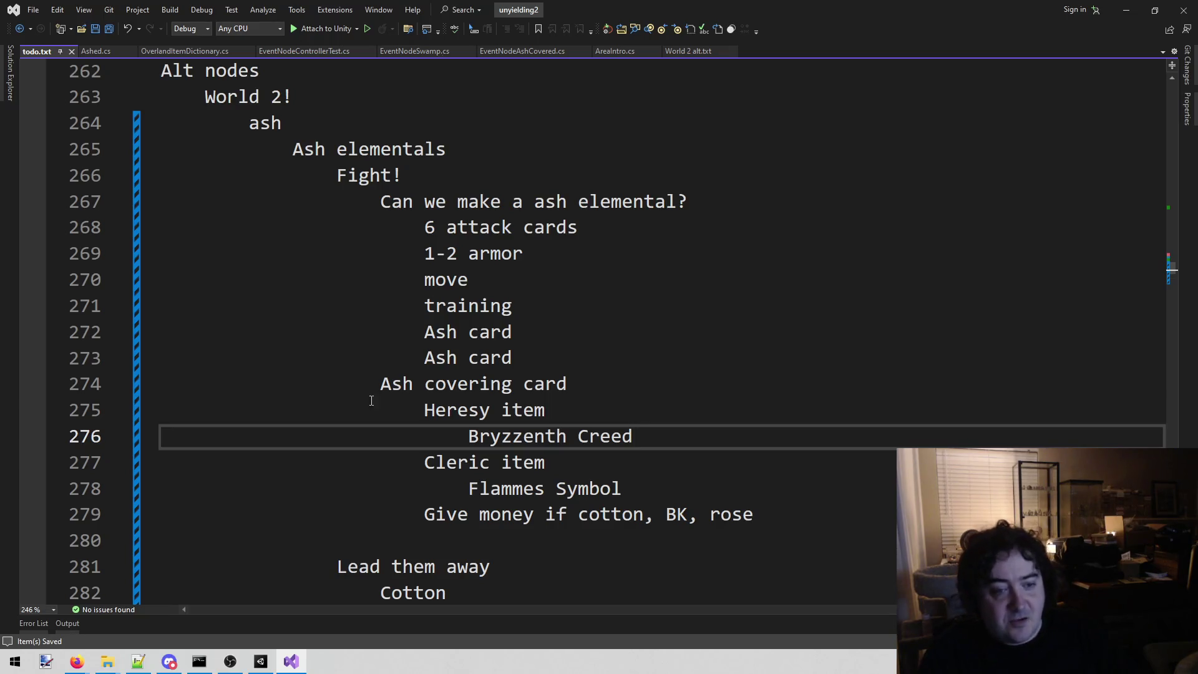
mouse_move(382, 228)
mouse_down()
mouse_move(521, 283)
mouse_move(599, 368)
mouse_up()
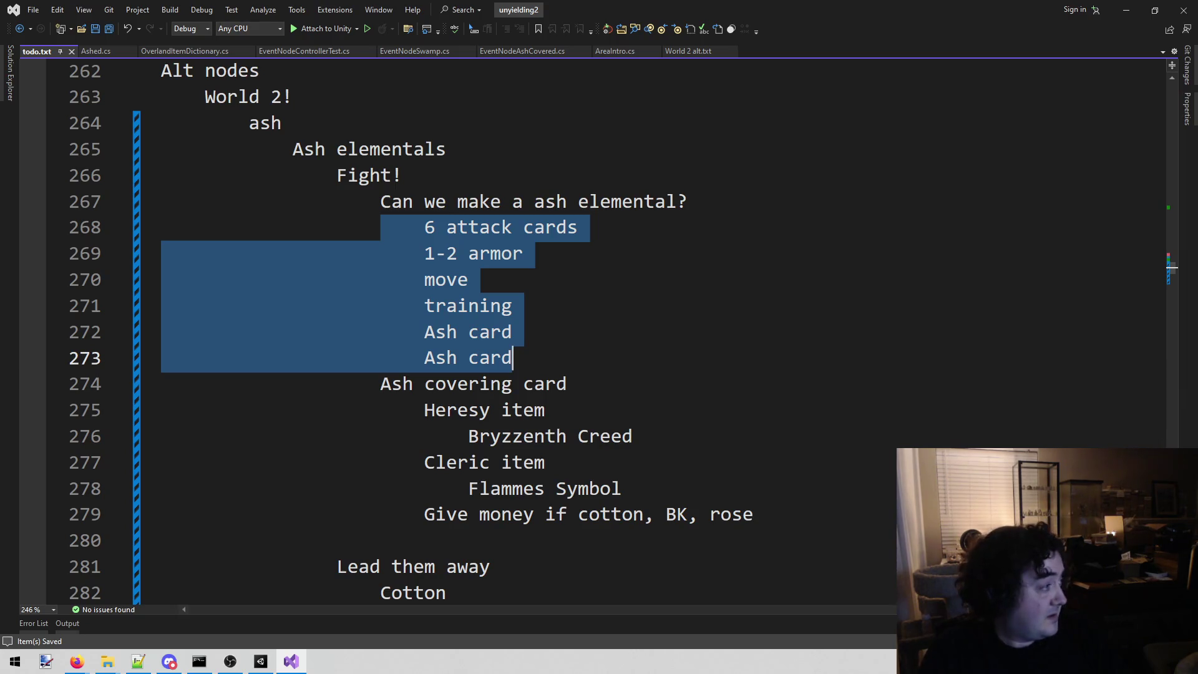
key(alt+Tab)
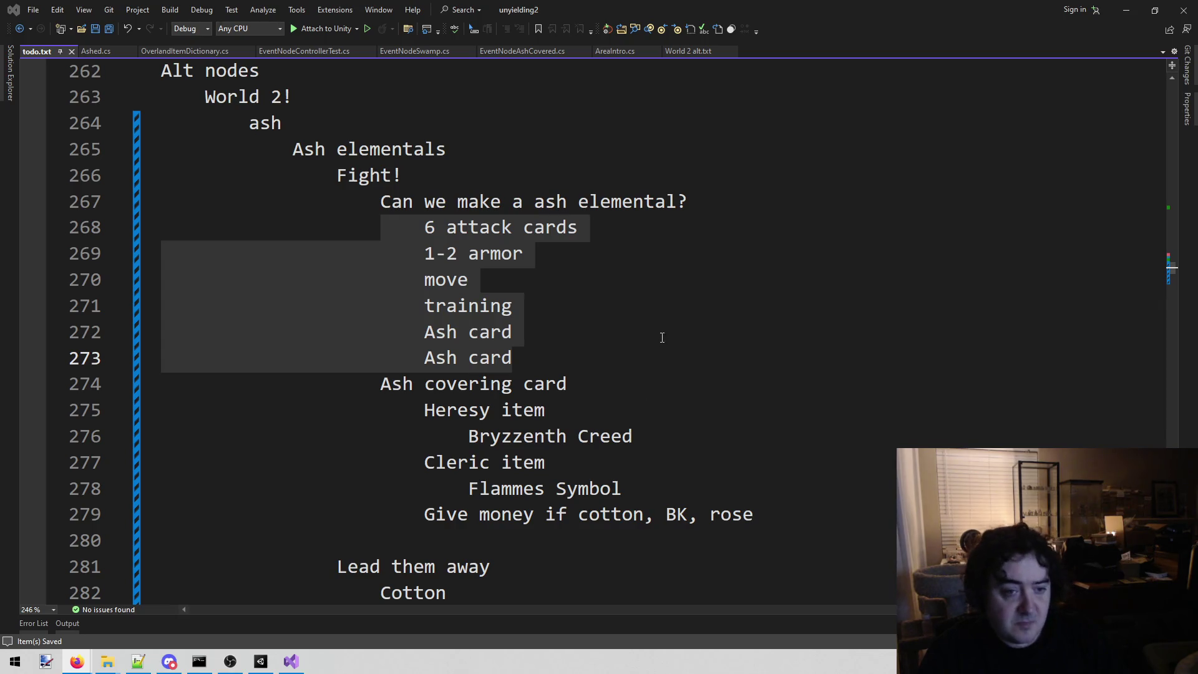
Step: Select the six ash elemental requirement lines in the todo notes
click(631, 331)
click(605, 357)
drag(424, 227, 521, 356)
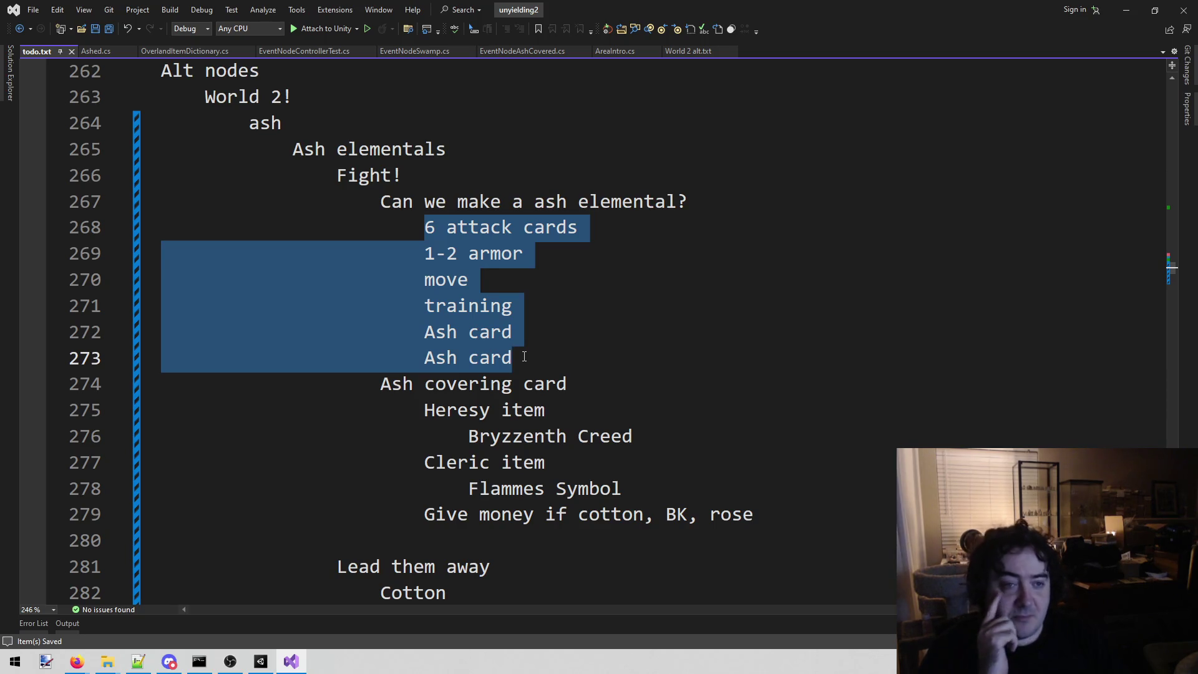
mouse_move(524, 357)
mouse_down()
mouse_move(425, 268)
mouse_move(425, 228)
mouse_up()
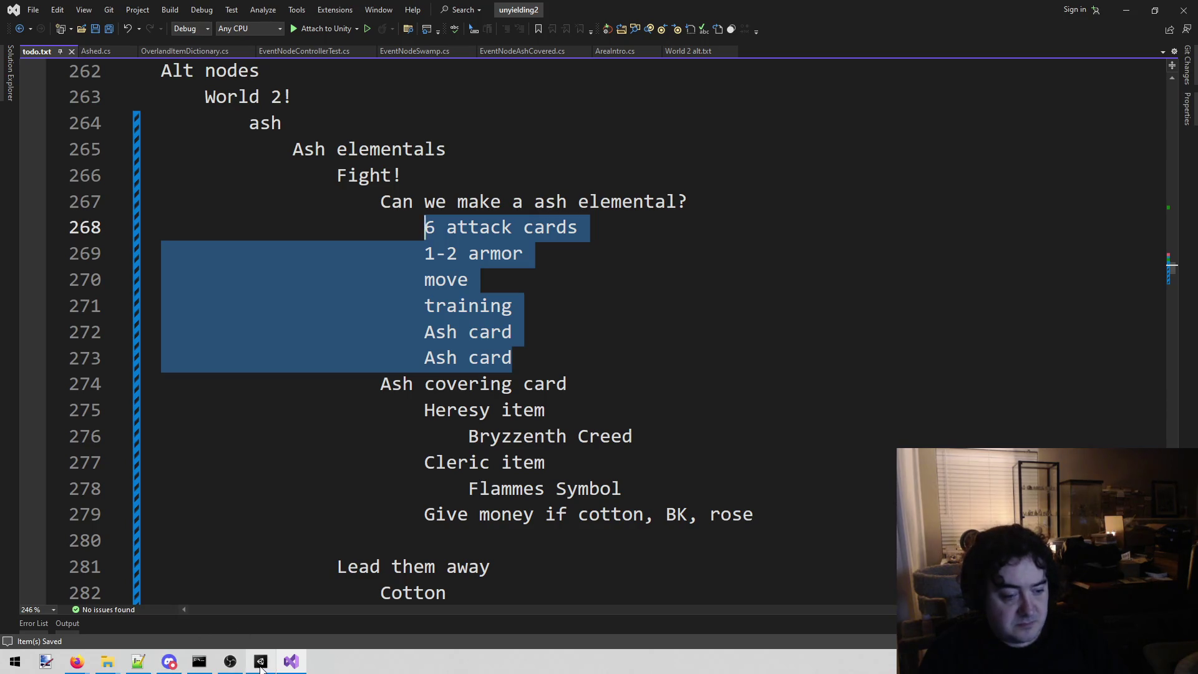
click(260, 661)
click(664, 410)
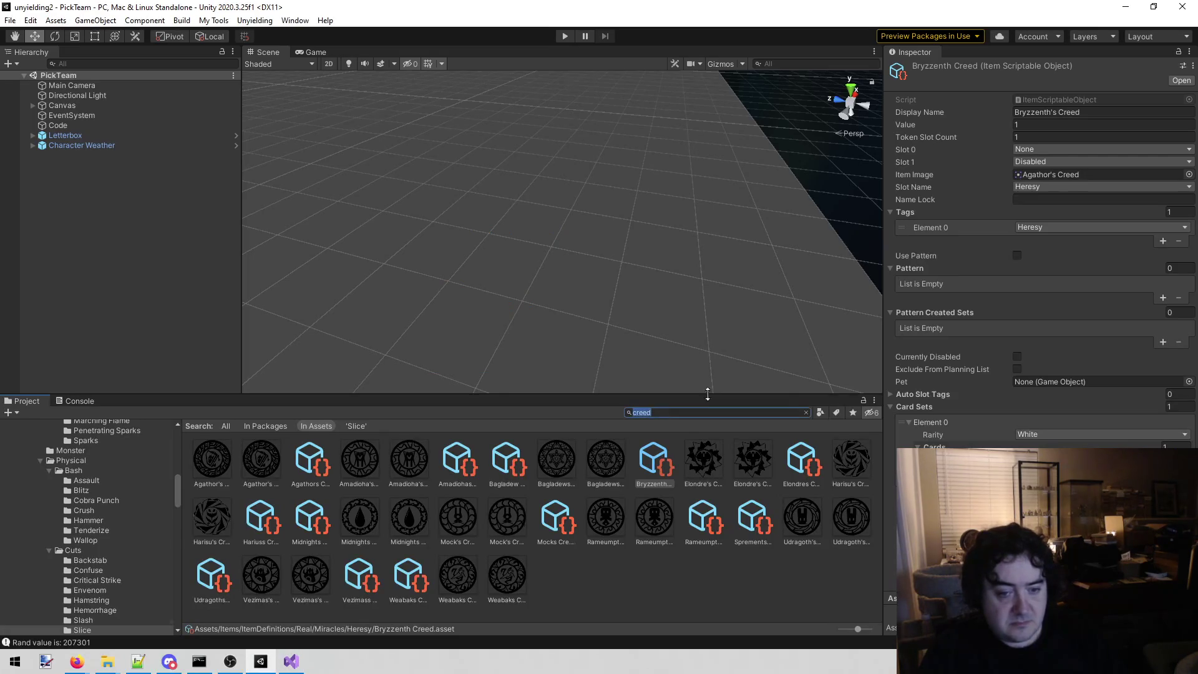
Step: Clear the 'creed' Project search, scroll the folder tree, and return to todo.txt
key(BackSpace)
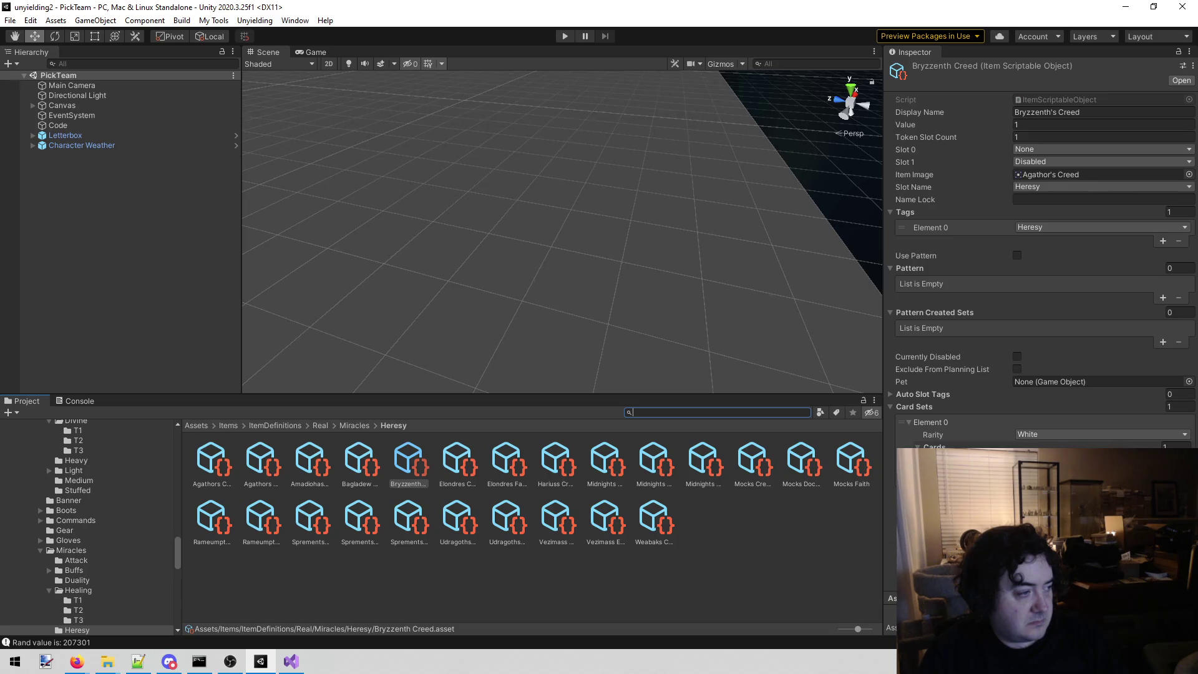
key(alt+Tab)
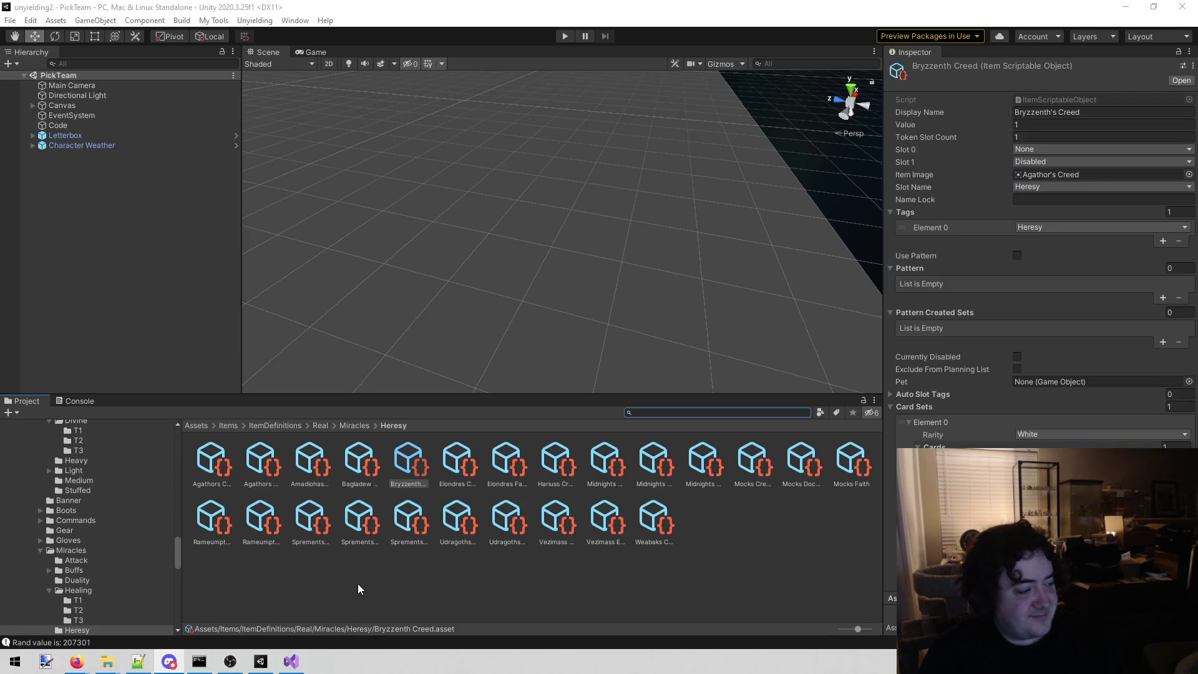
scroll(141, 549, up, 5)
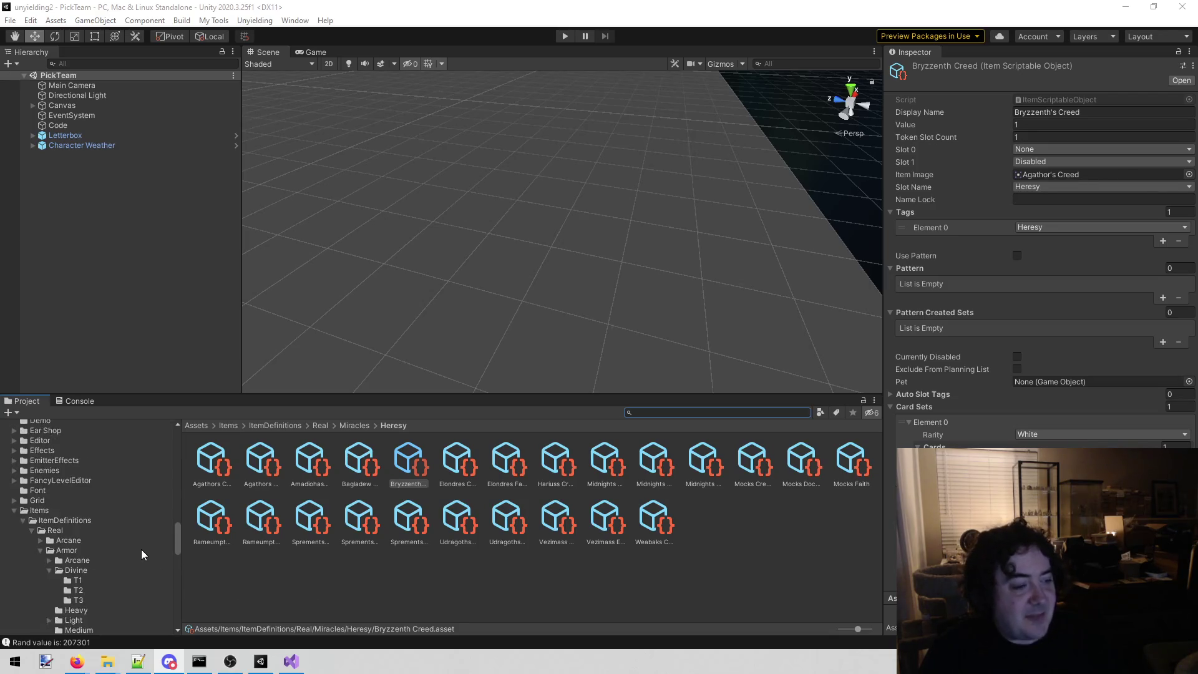
scroll(103, 473, up, 10)
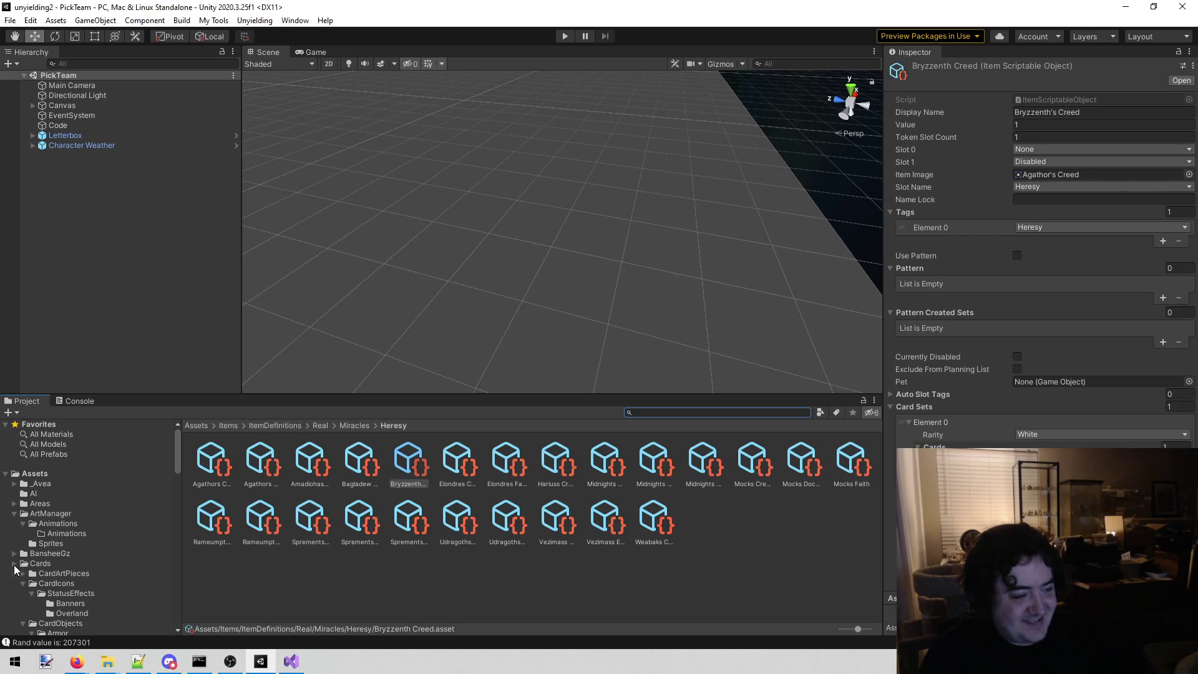
scroll(69, 546, down, 10)
scroll(69, 547, up, 3)
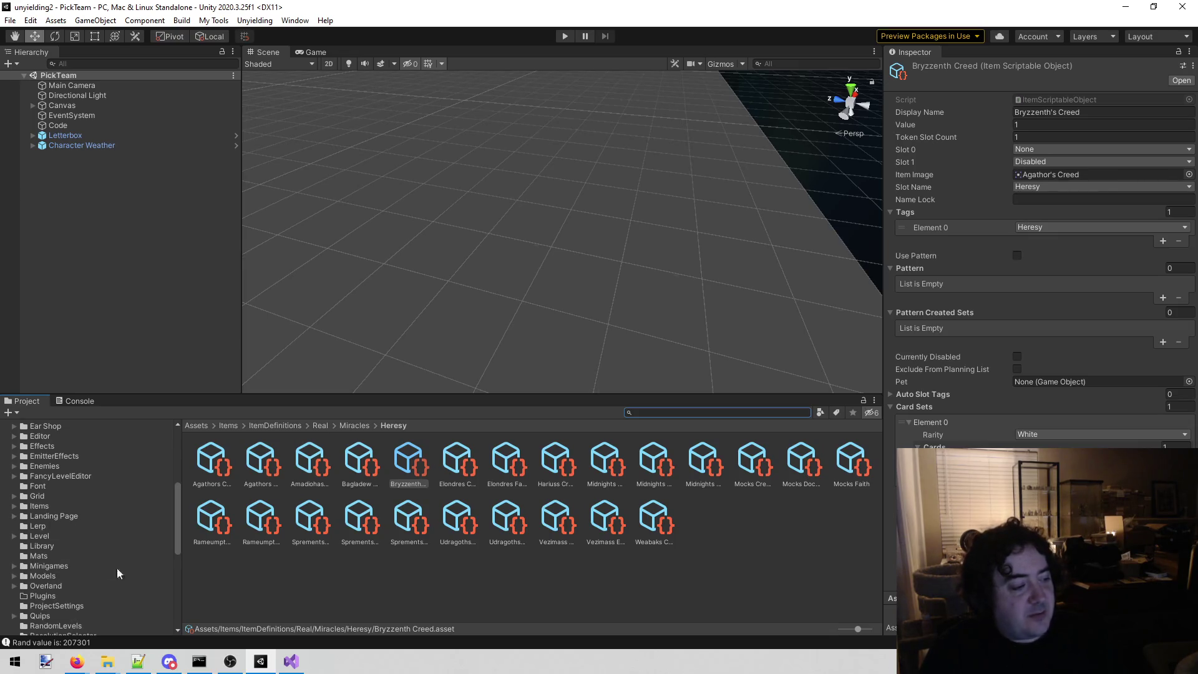
click(293, 659)
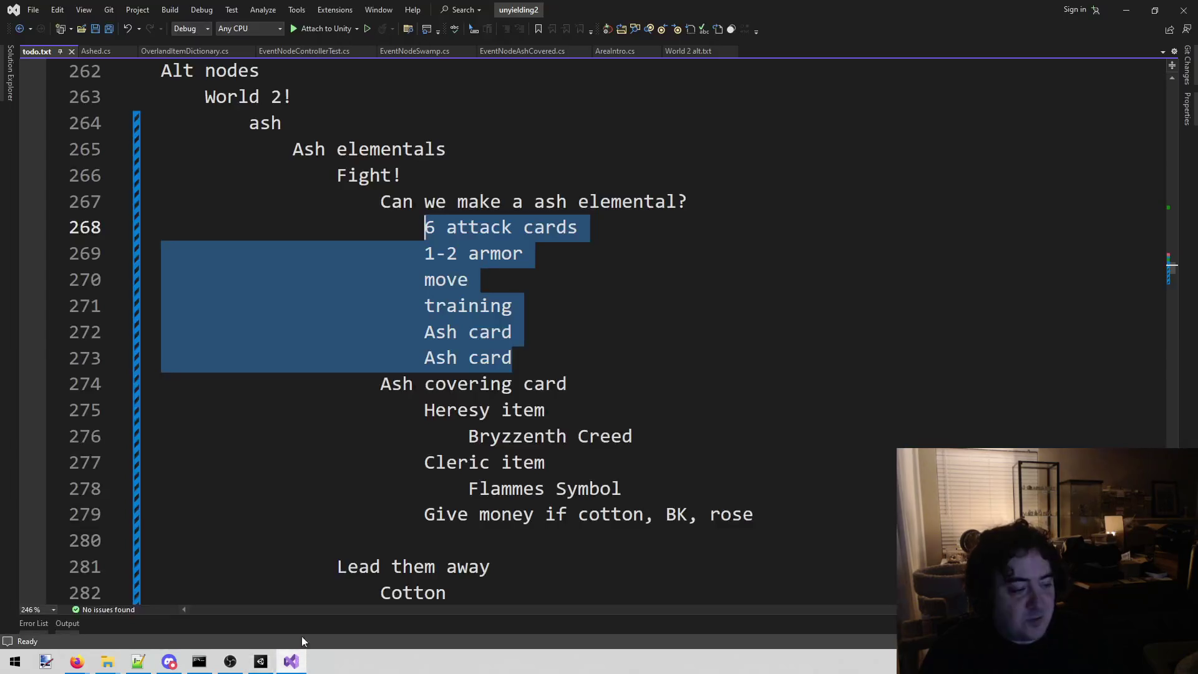
click(582, 307)
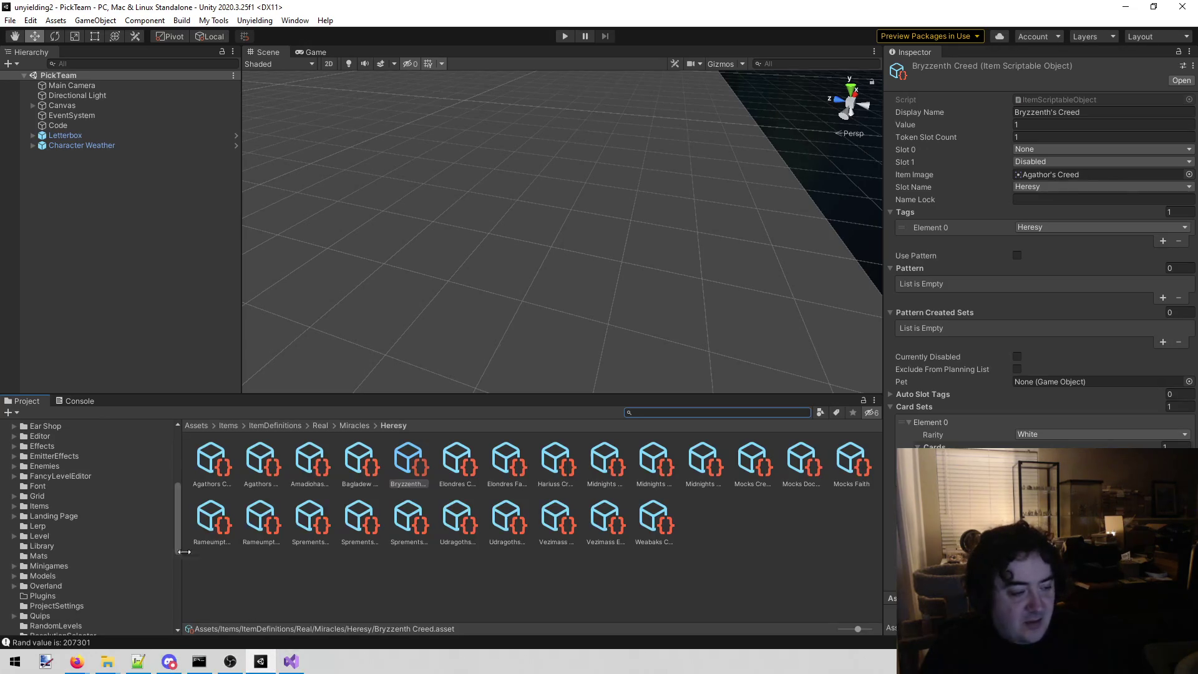
Step: Expand Character and Enemies in the Project tree and open the inner Enemies folder
scroll(84, 573, up, 10)
scroll(81, 577, down, 8)
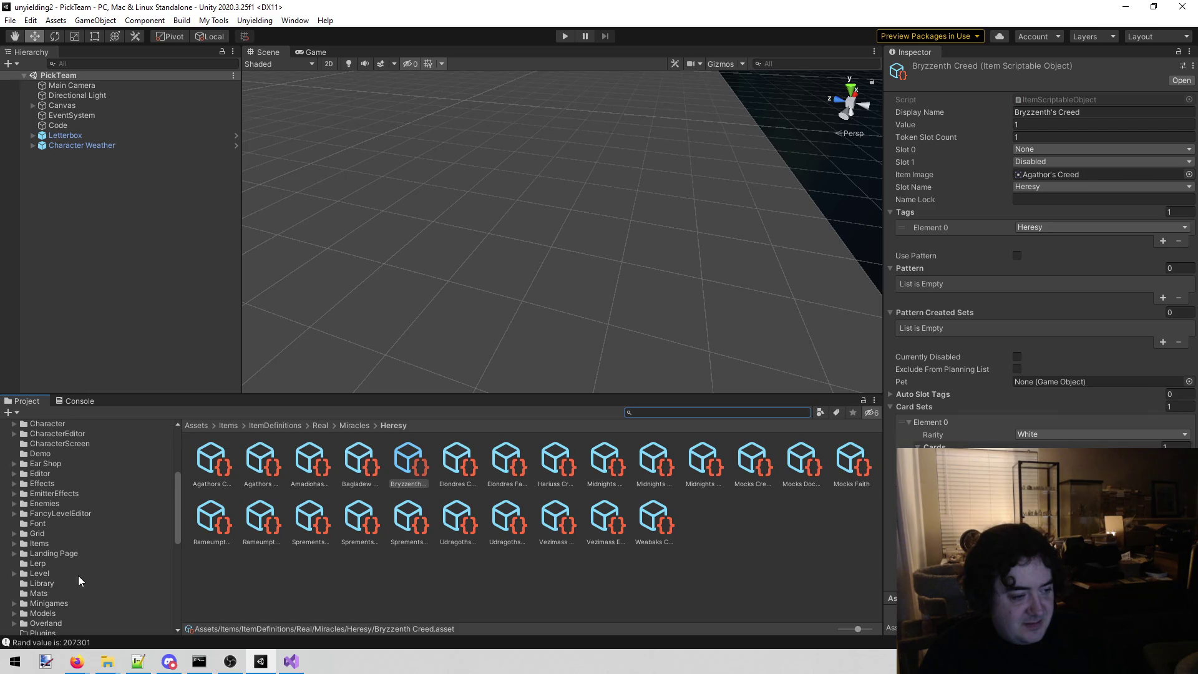
scroll(78, 571, up, 5)
click(88, 535)
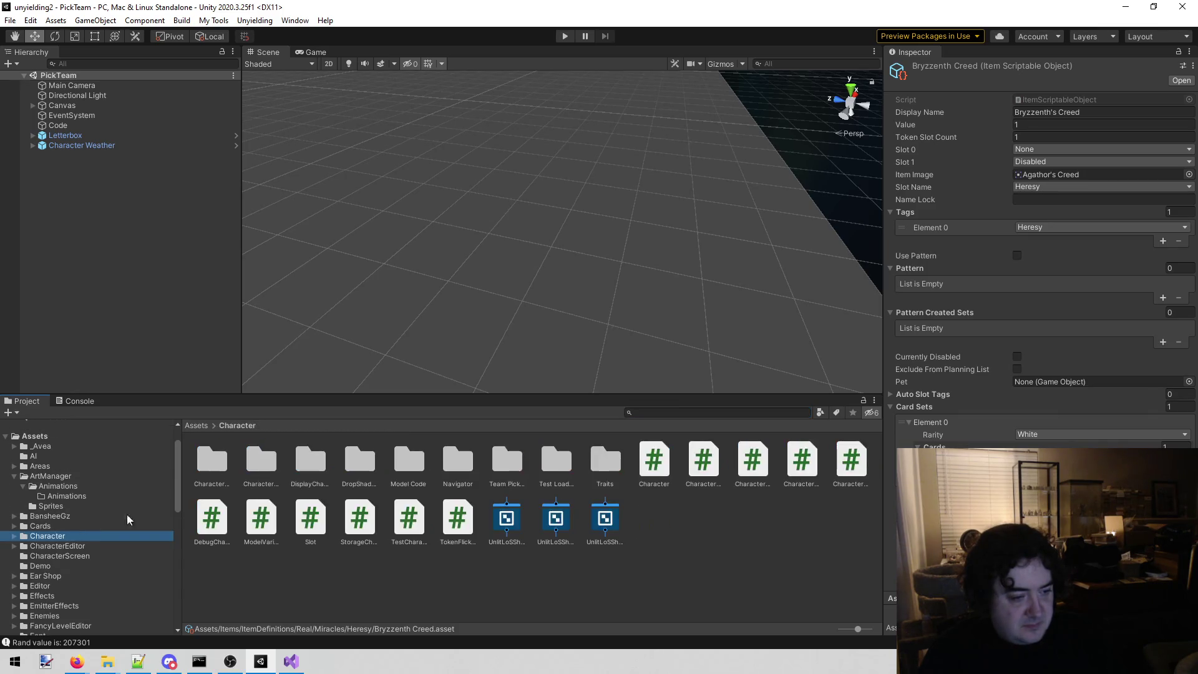
scroll(91, 552, down, 3)
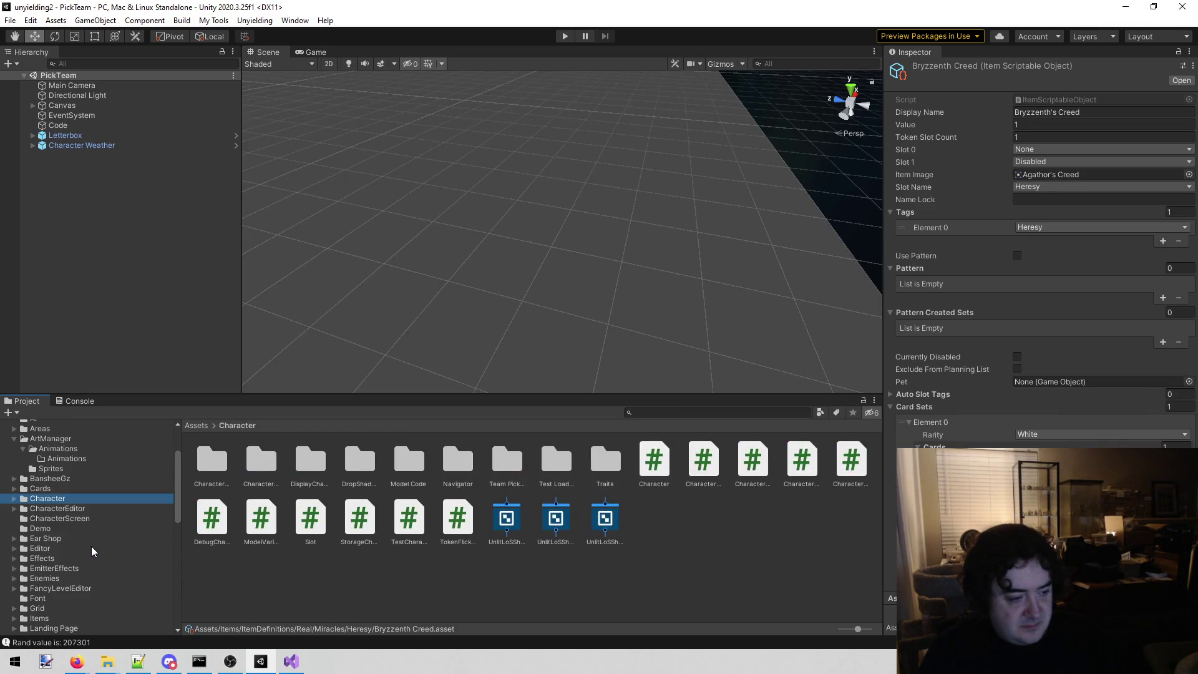
click(74, 577)
double_click(224, 454)
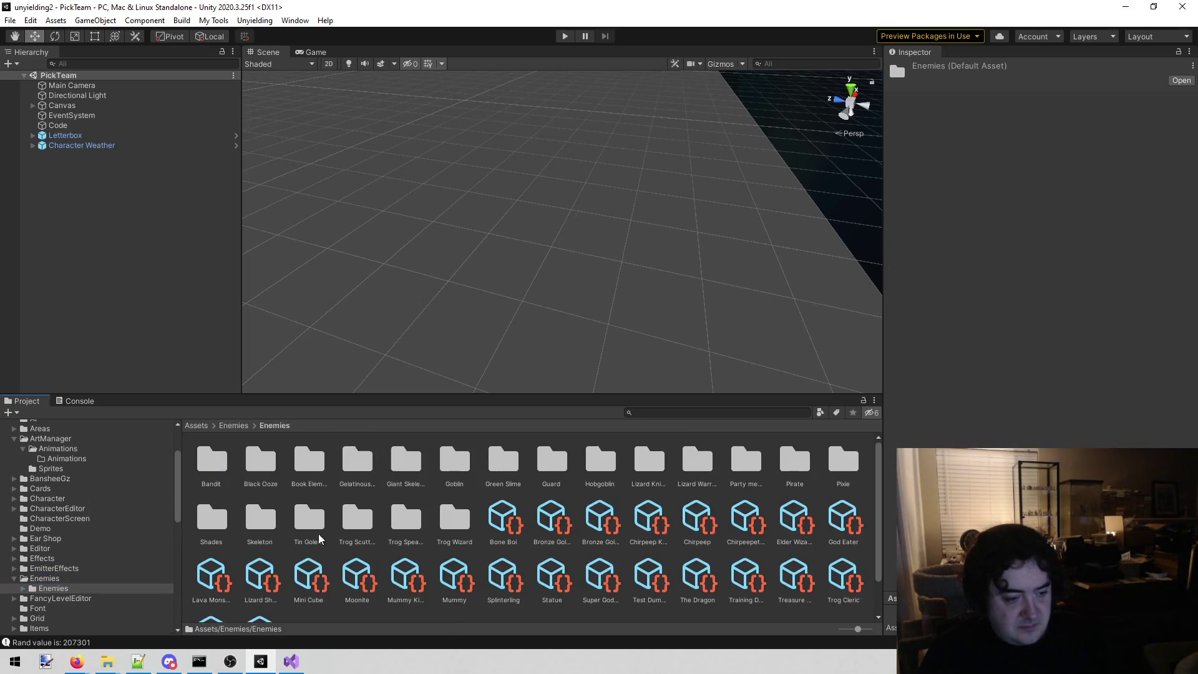
scroll(344, 545, down, 2)
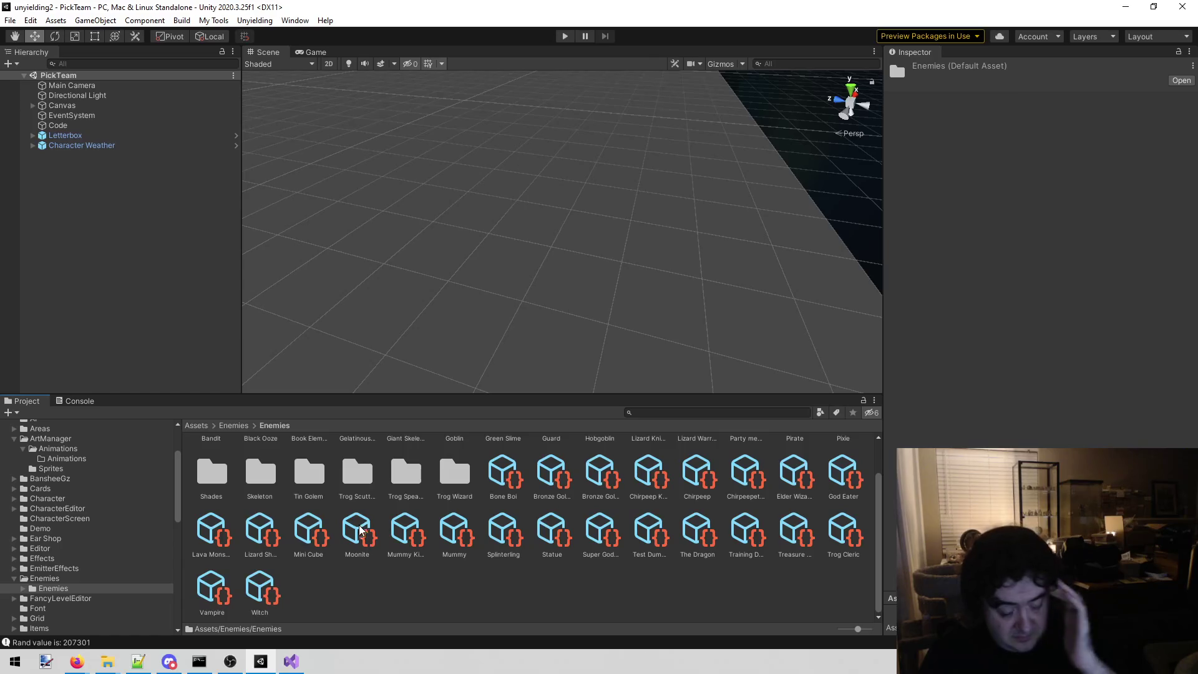
click(337, 618)
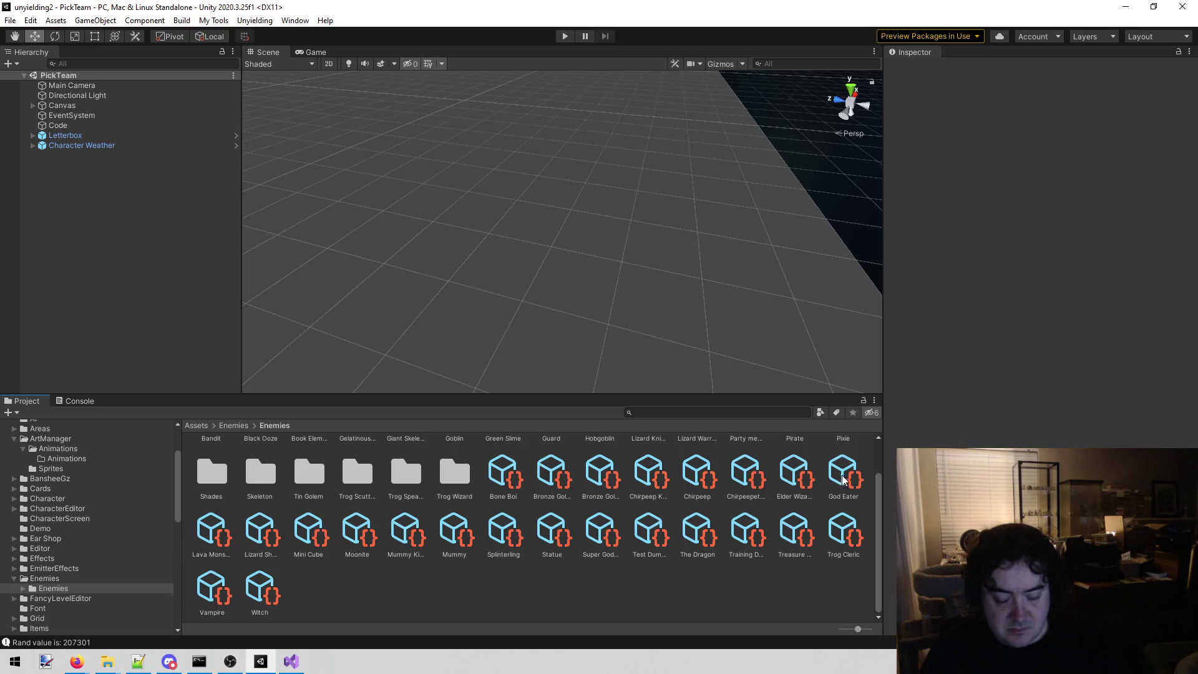
Step: Select the Mummy enemy asset (Warrior, HP 50, 12 cards) in the Enemies grid
click(447, 531)
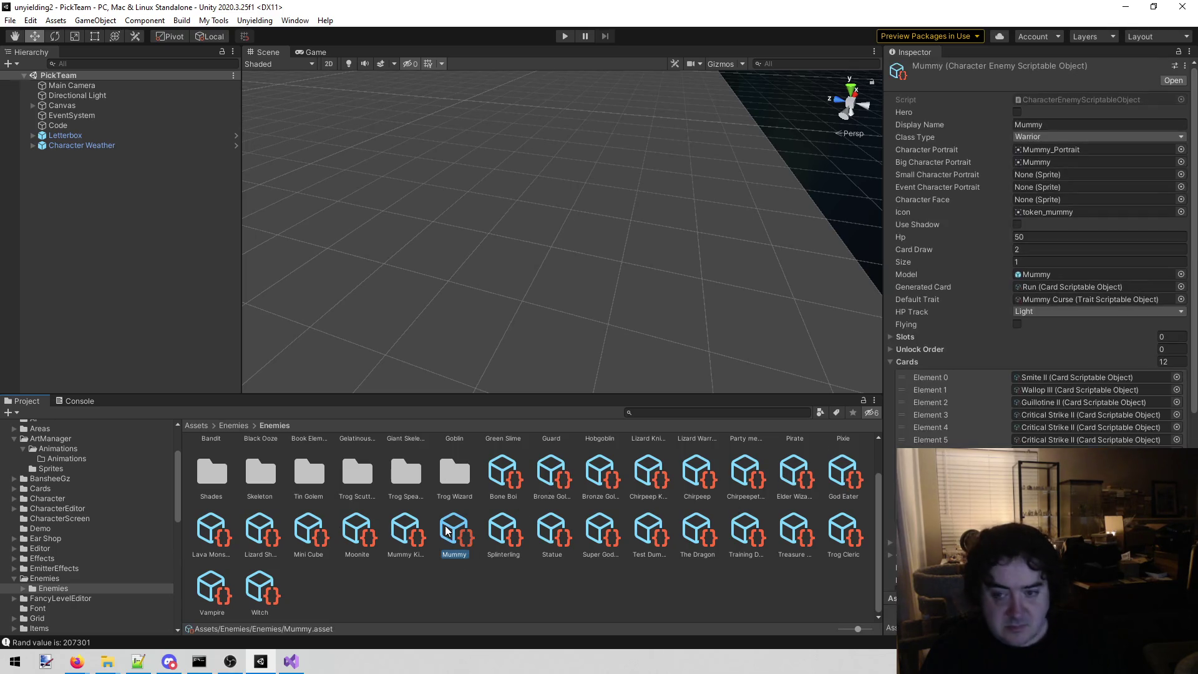
Step: Duplicate the Mummy asset and rename the copy 'Ash Elemental'
key(ctrl+d)
click(412, 551)
text(Ash)
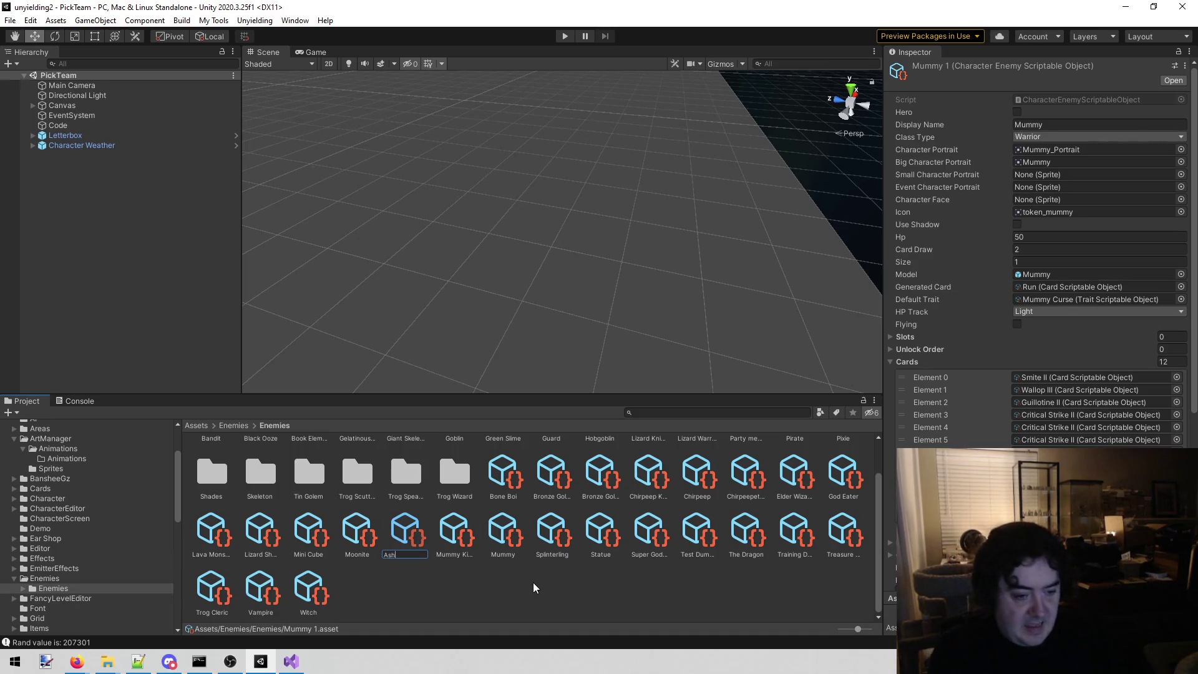
text( Elem)
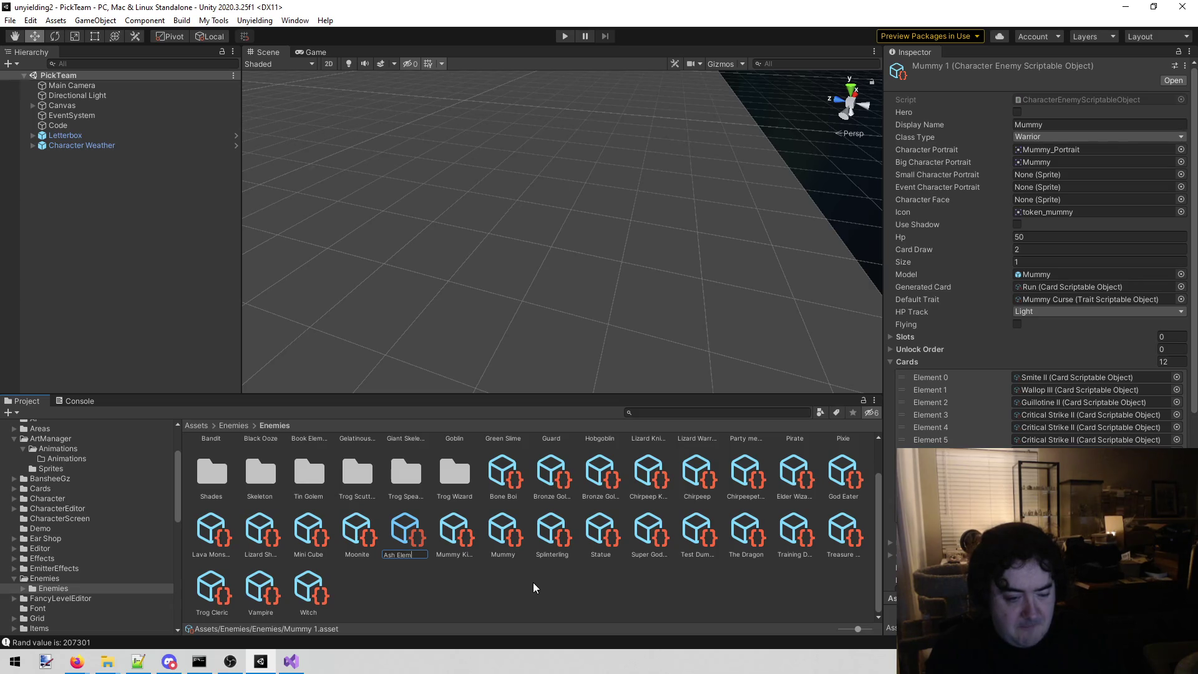
text(ental)
key(Return)
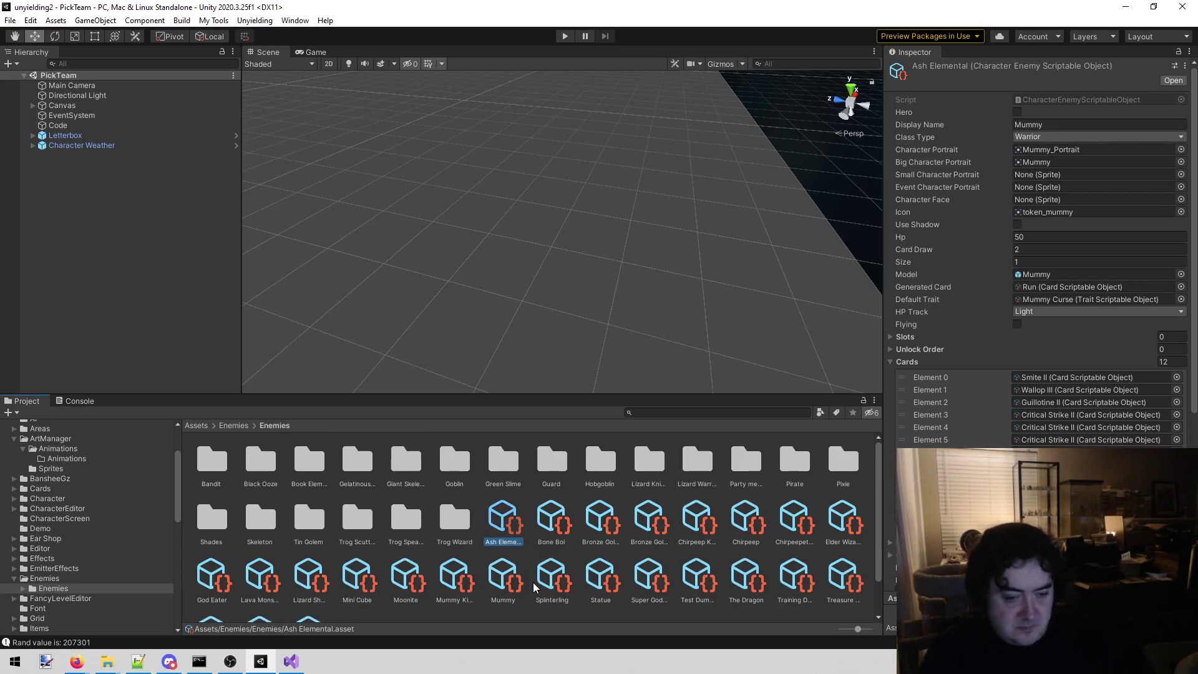
Step: Set the copy's Display Name to 'Ash Elemental', then view the Visual Studio todo notes
click(1089, 123)
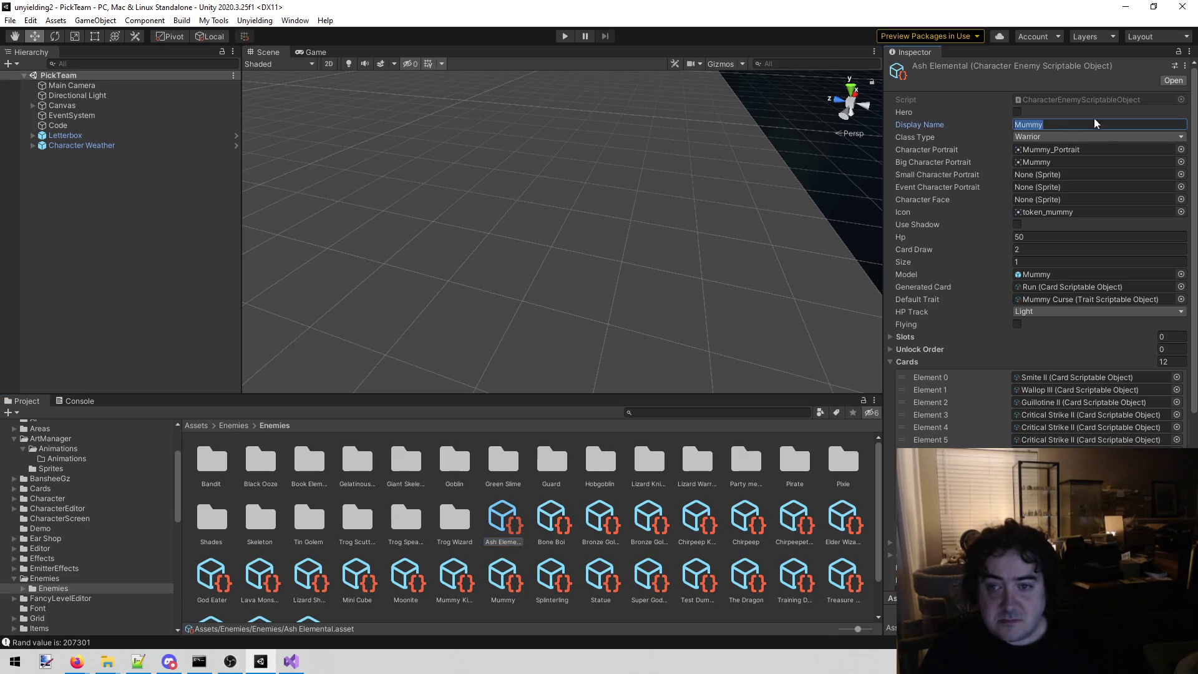
text(Ash E)
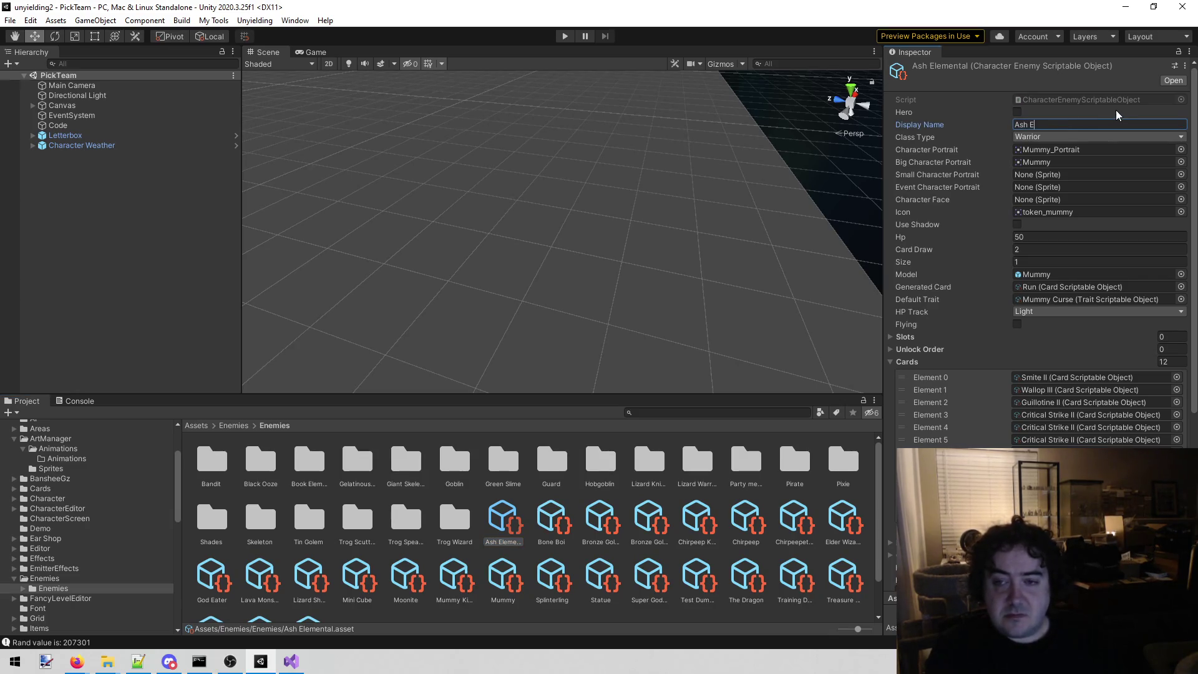
text(lemental)
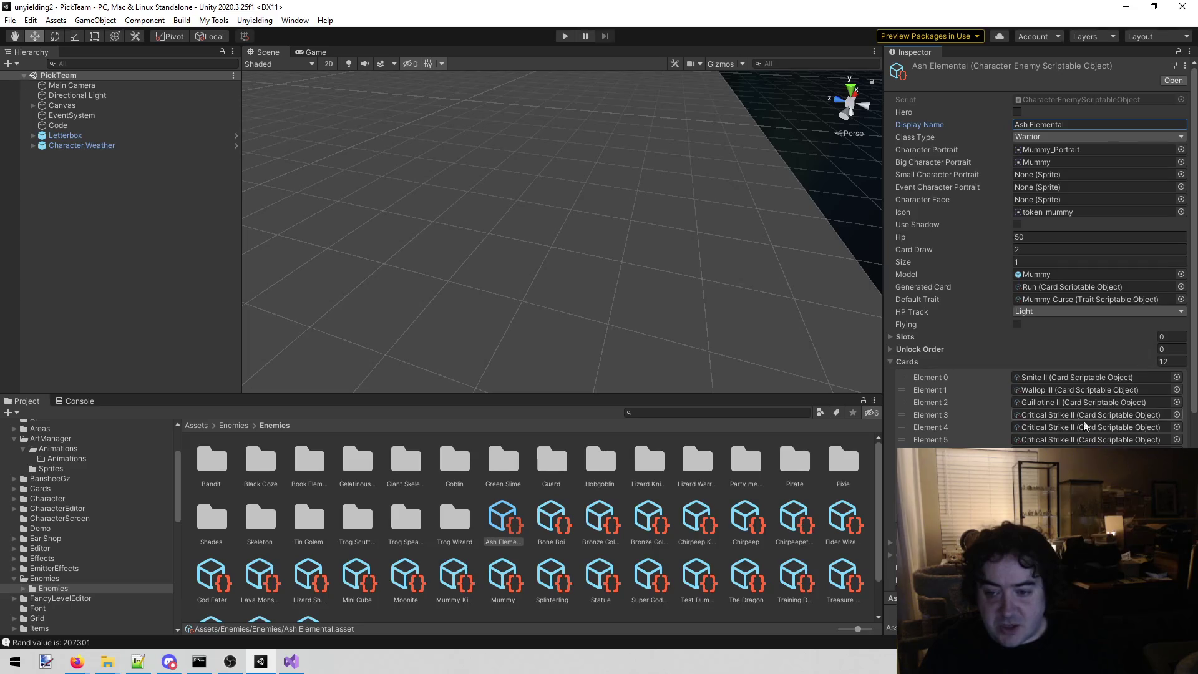
click(291, 660)
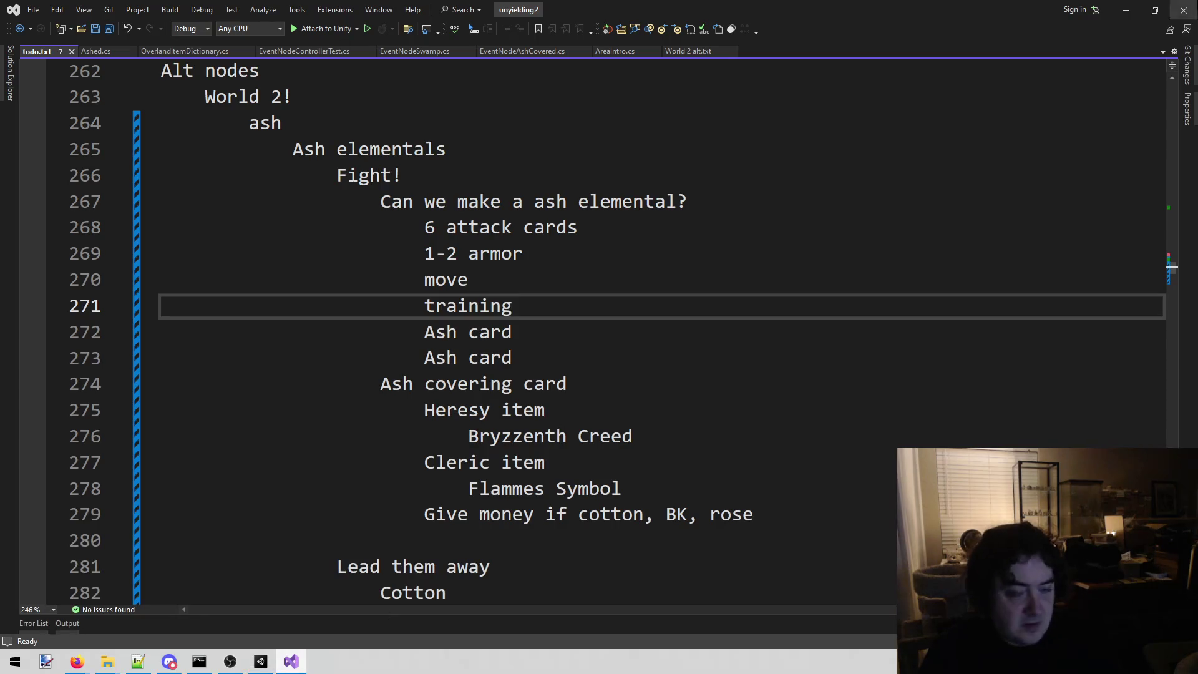
Step: Minimize Visual Studio to get back to Ash Elemental's settings in Unity
click(1130, 13)
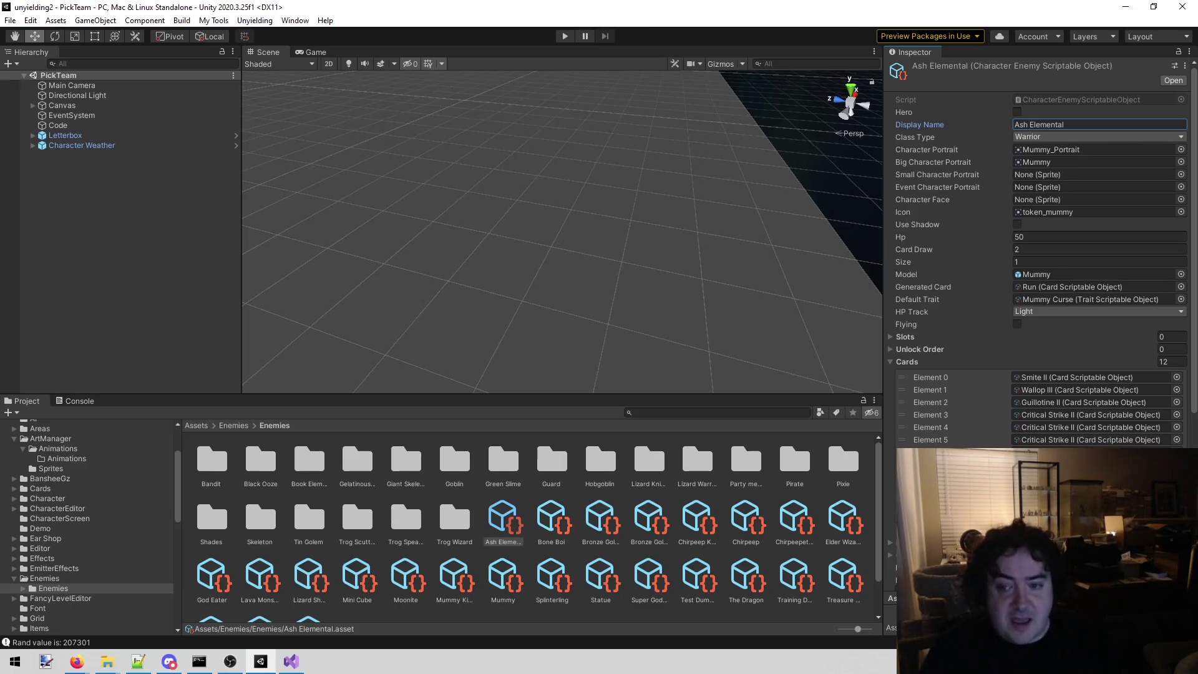
Step: Assign Smite IV, Chop IV and Crush IV to card Elements 0–2
click(1177, 377)
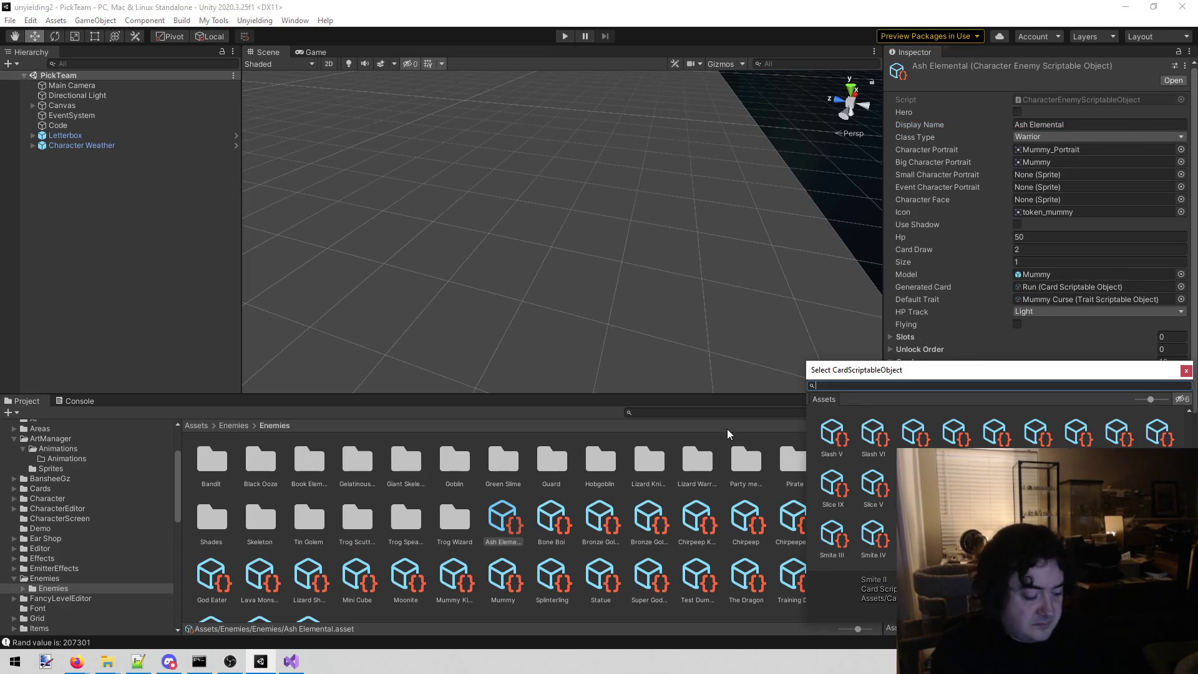
text(Sm)
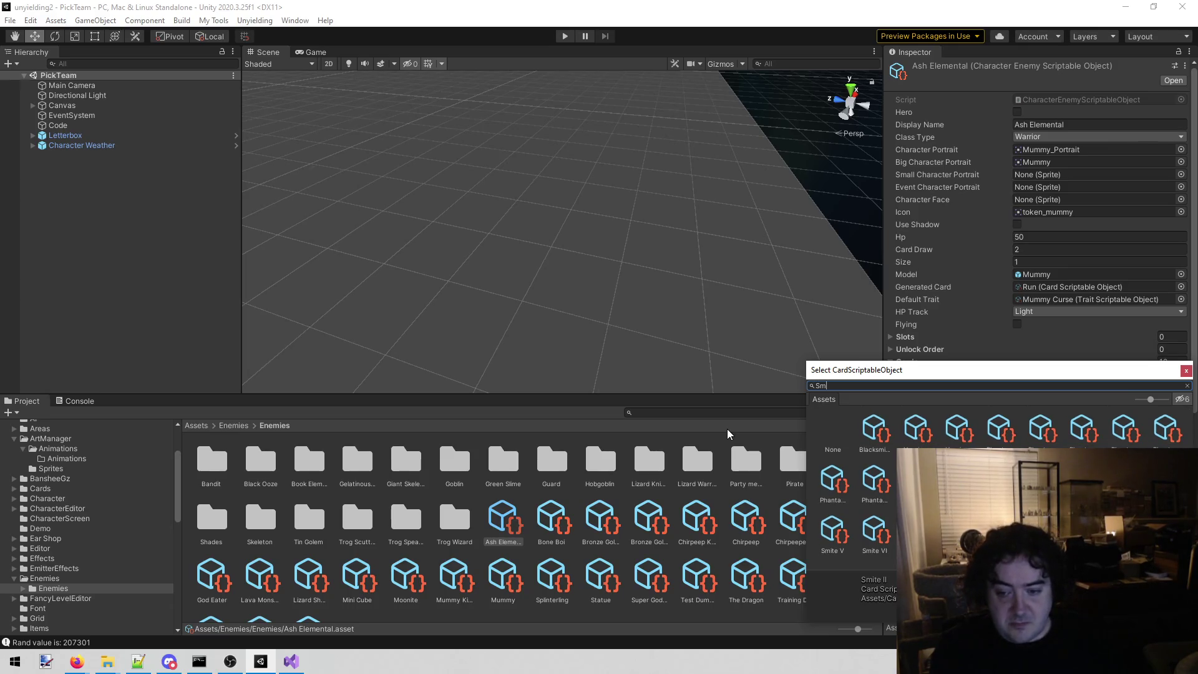
text(ite)
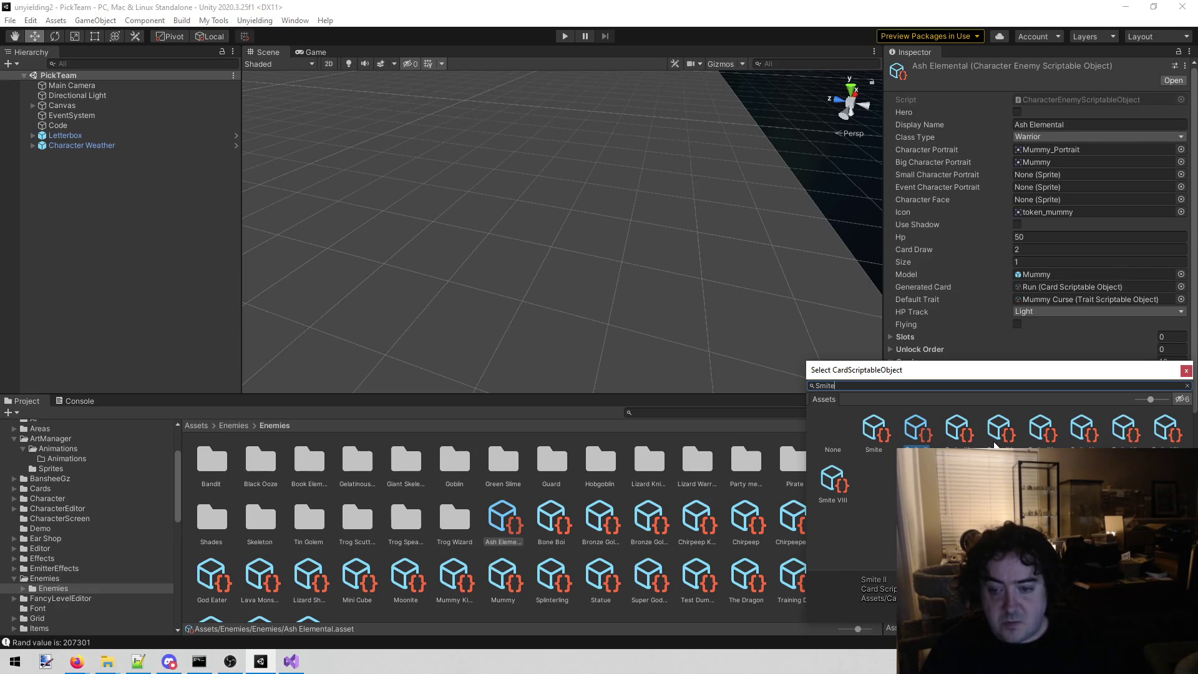
double_click(916, 429)
click(1180, 394)
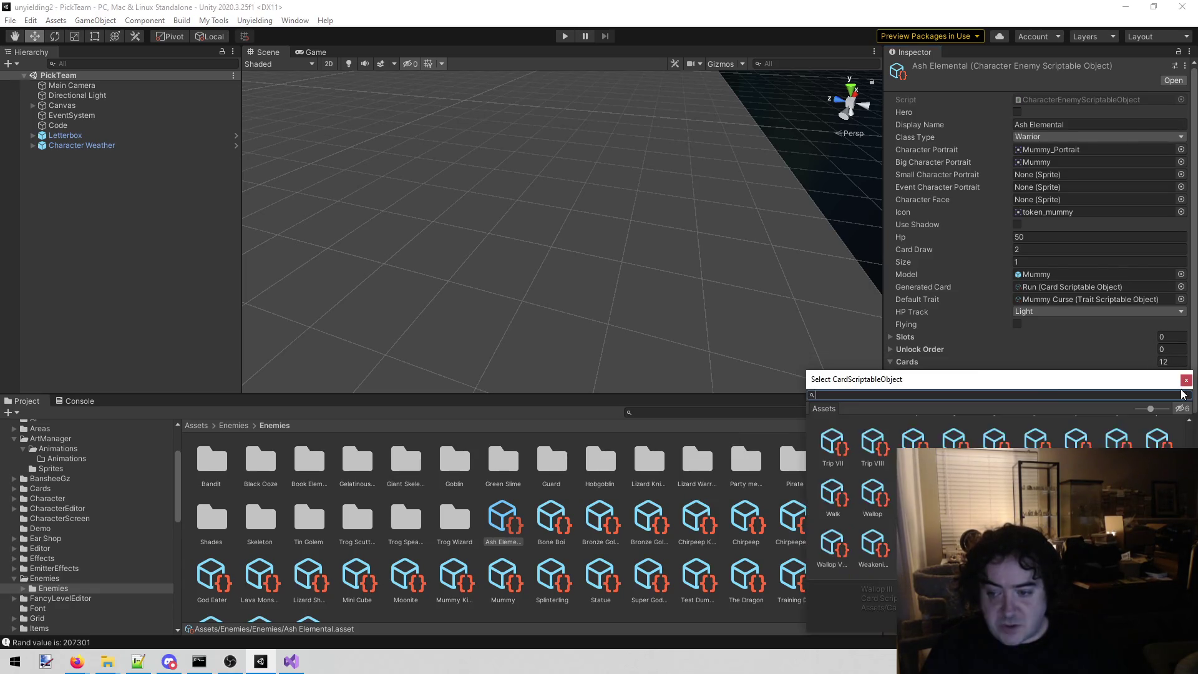
text(Chop)
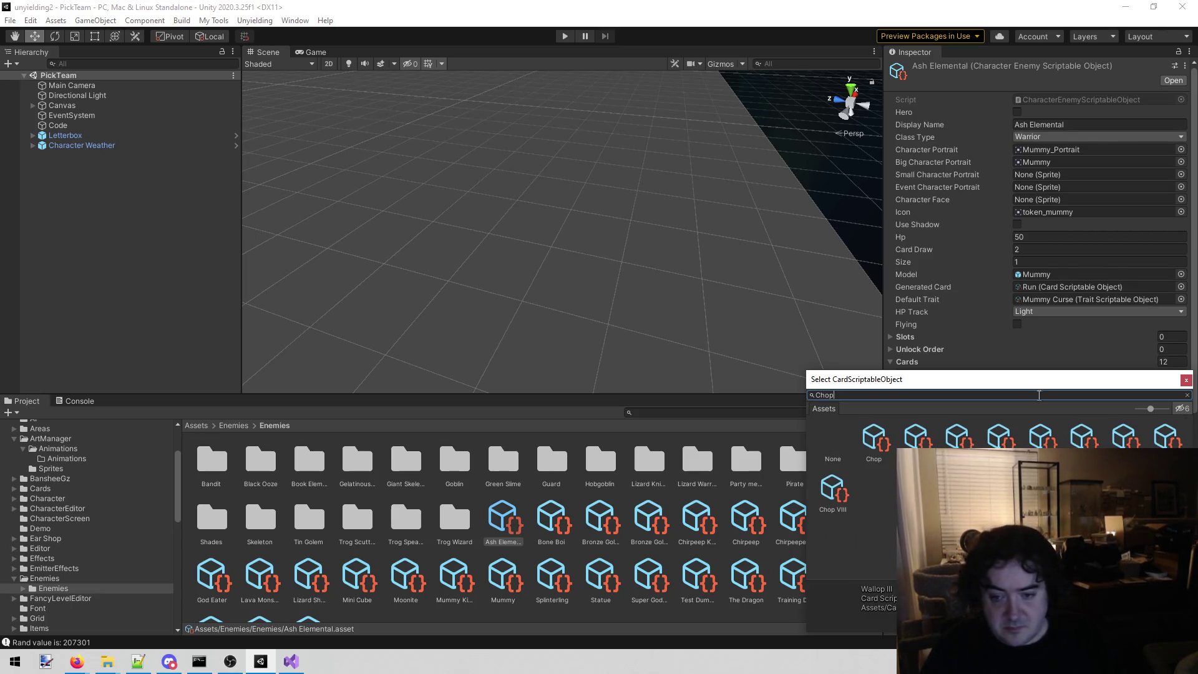
double_click(999, 438)
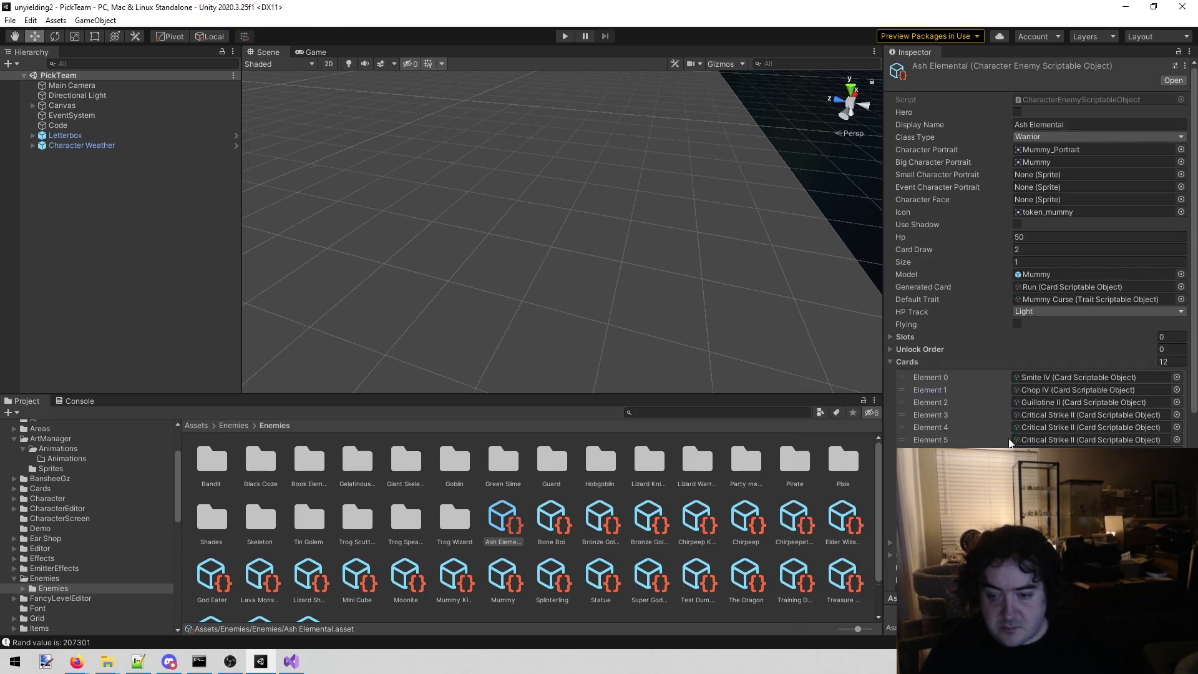
click(1176, 402)
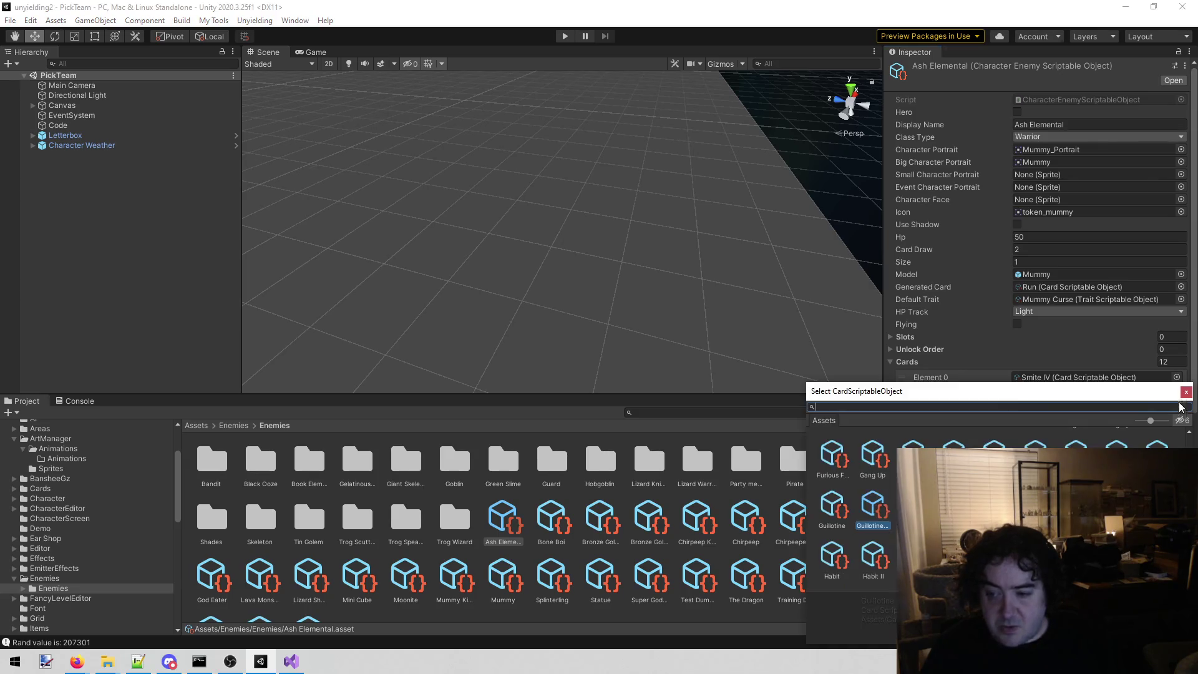
text(Crush)
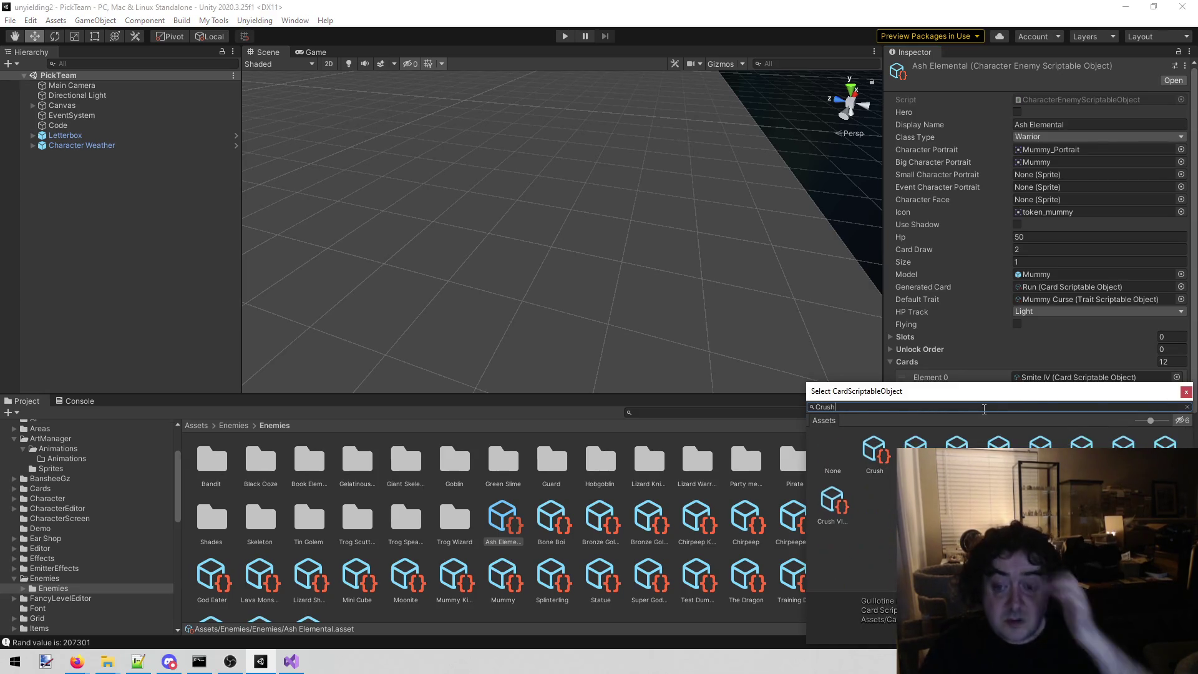
double_click(998, 440)
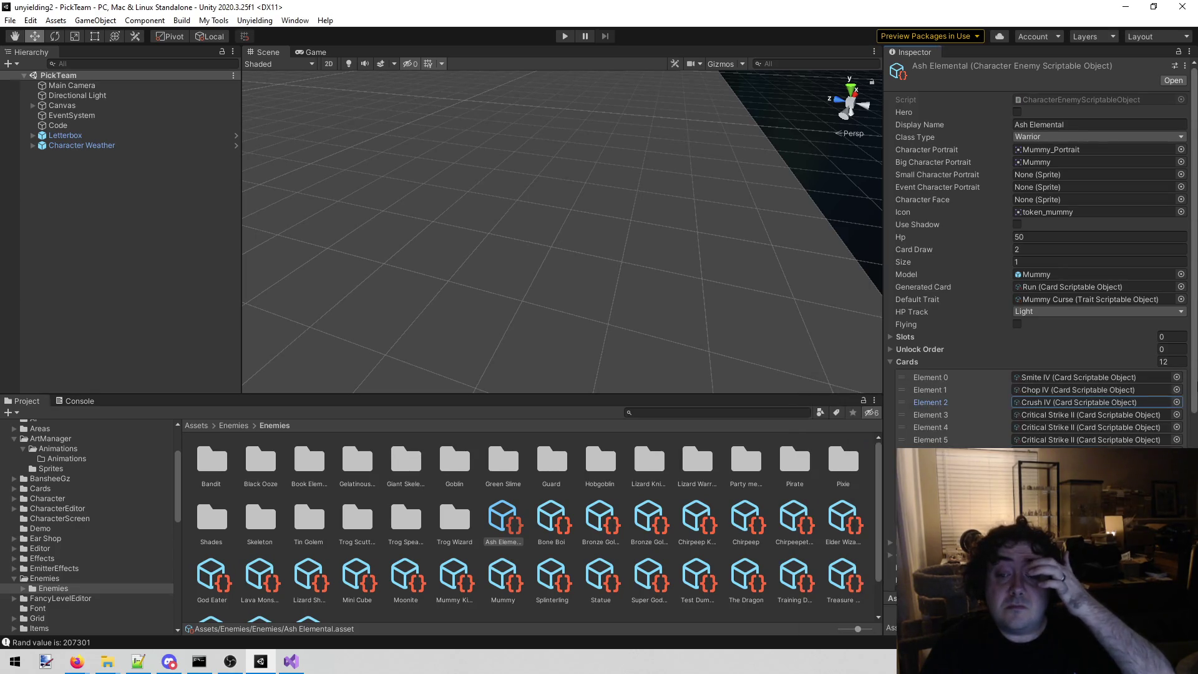
Step: Assign Flare IV, Sparks IV and Wallop IV to card Elements 3–5
click(1176, 414)
text(Flare)
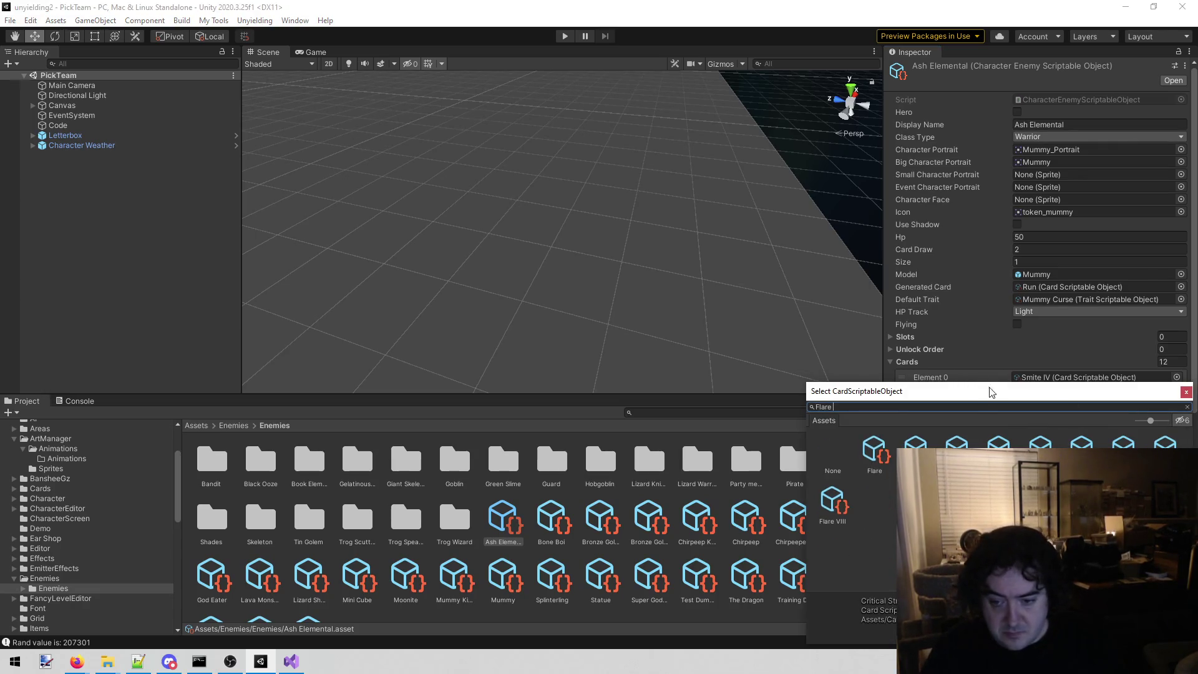
key(Return)
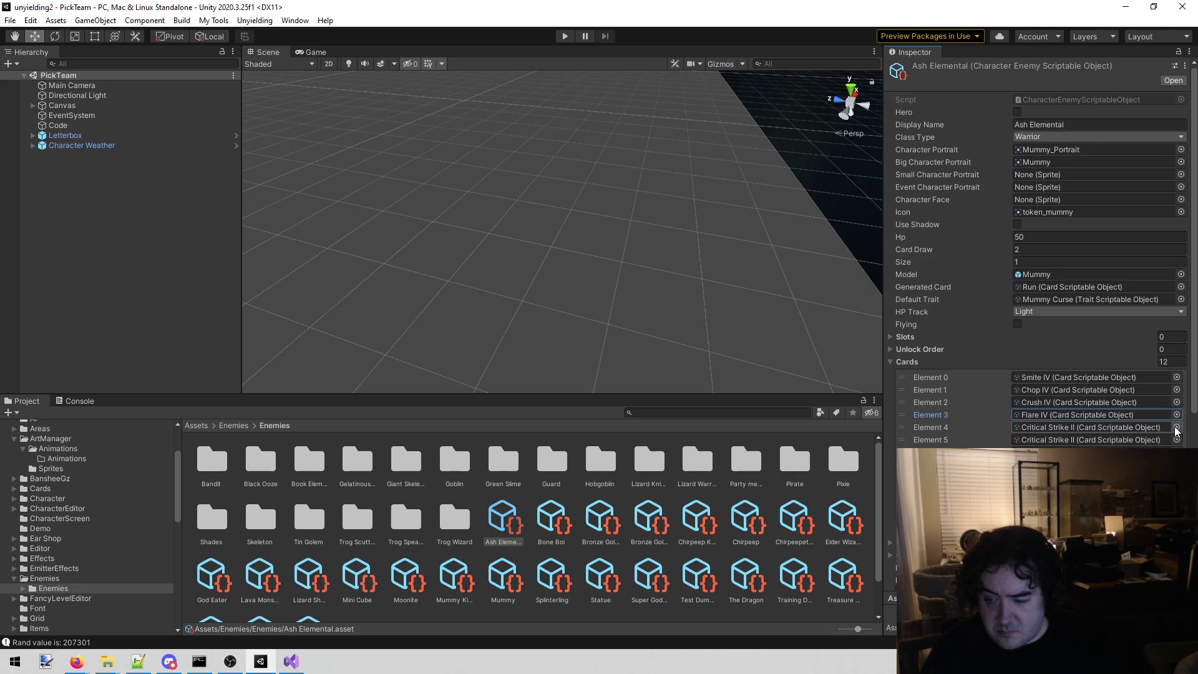
click(1176, 427)
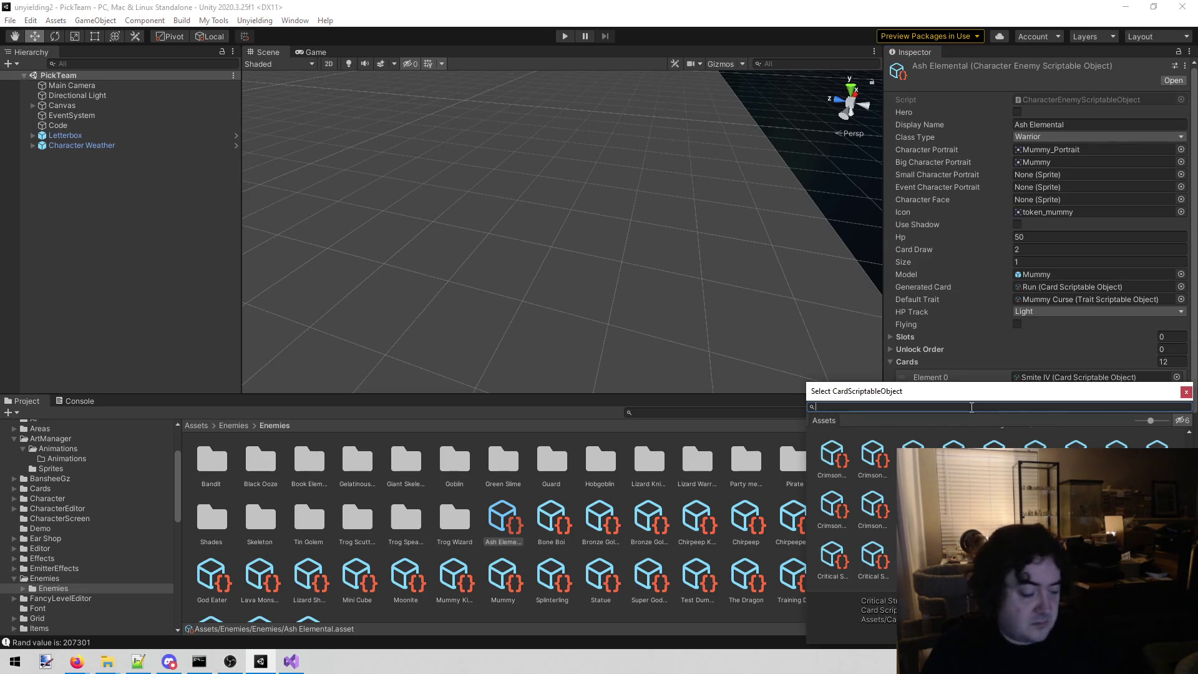
text(Spark)
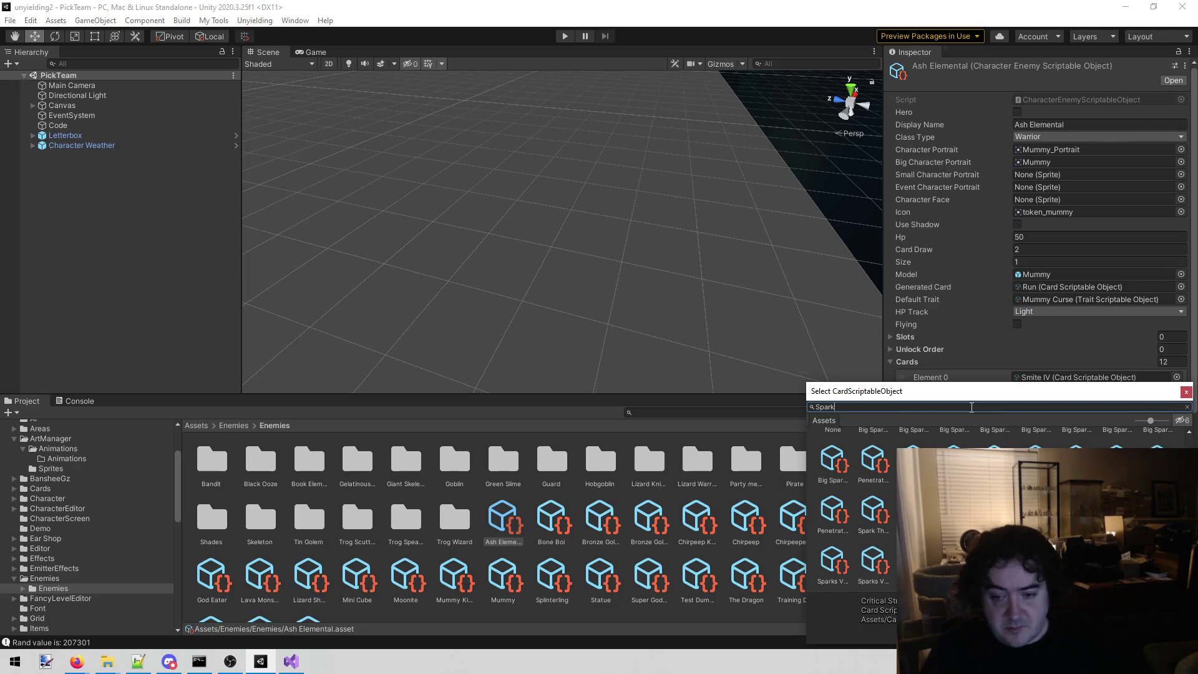
text(s 4)
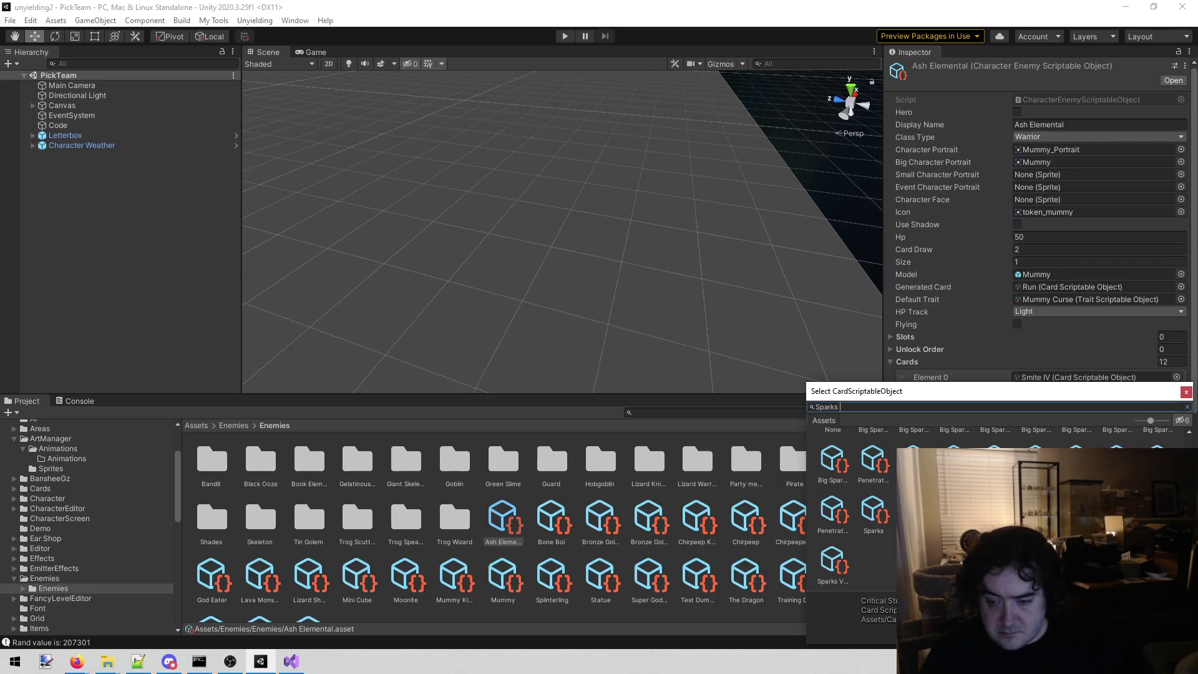
key(Return)
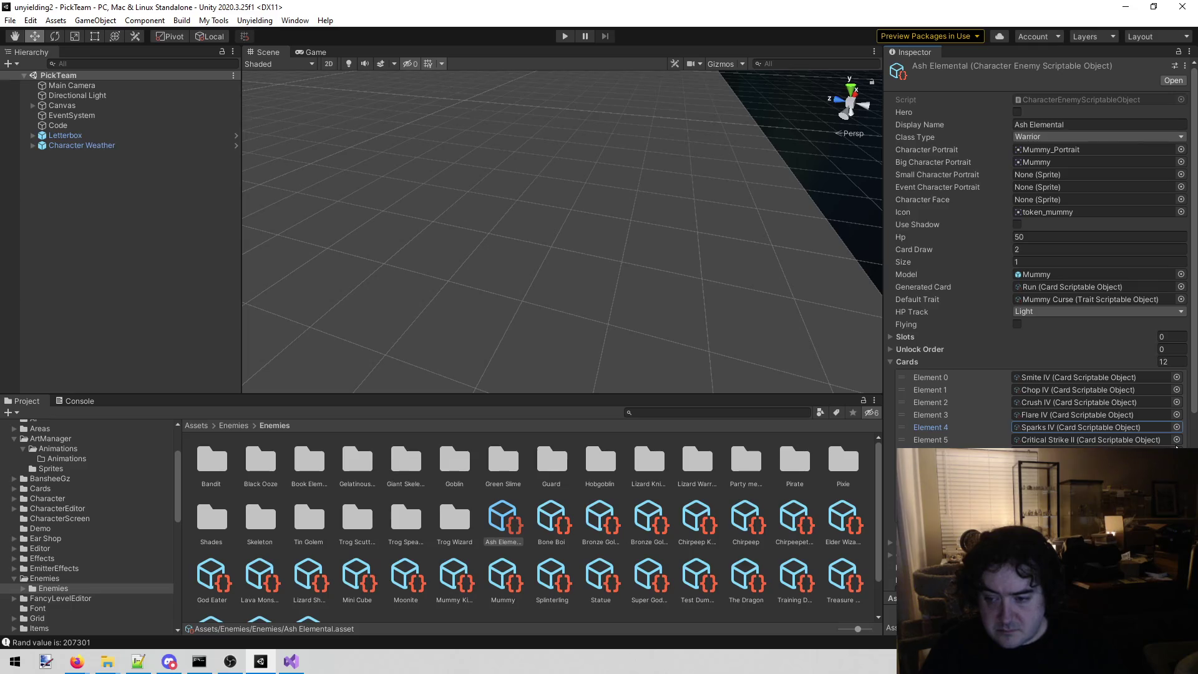
click(1176, 439)
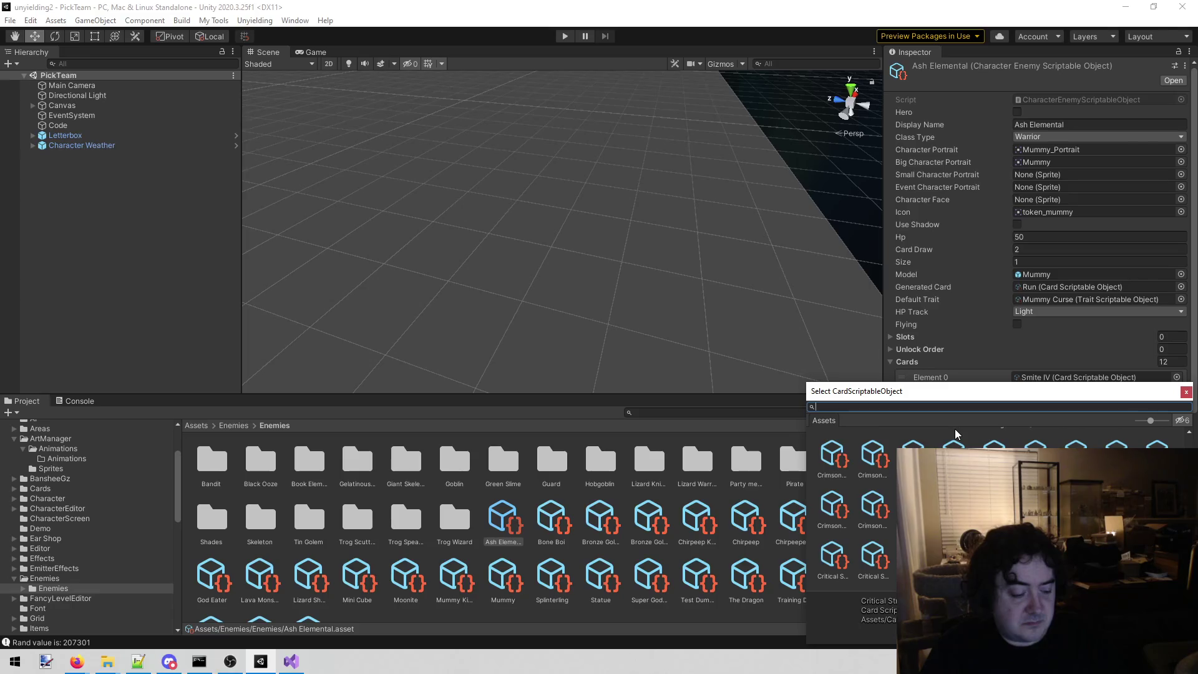
text(Wallop)
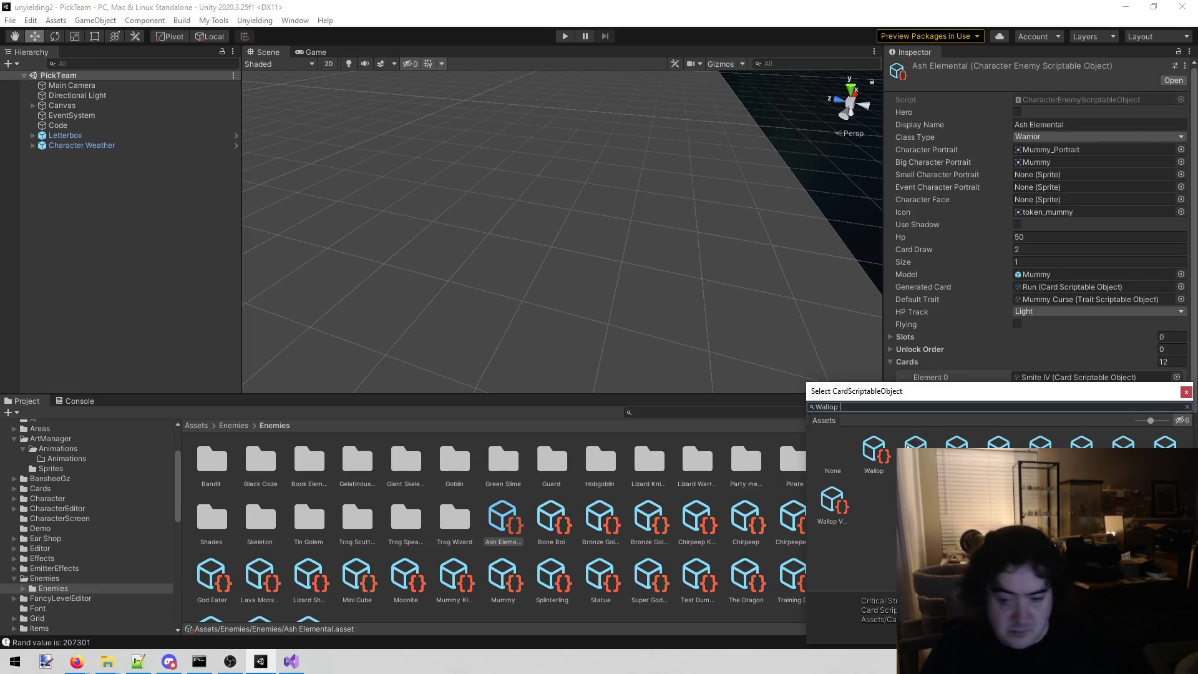
key(Return)
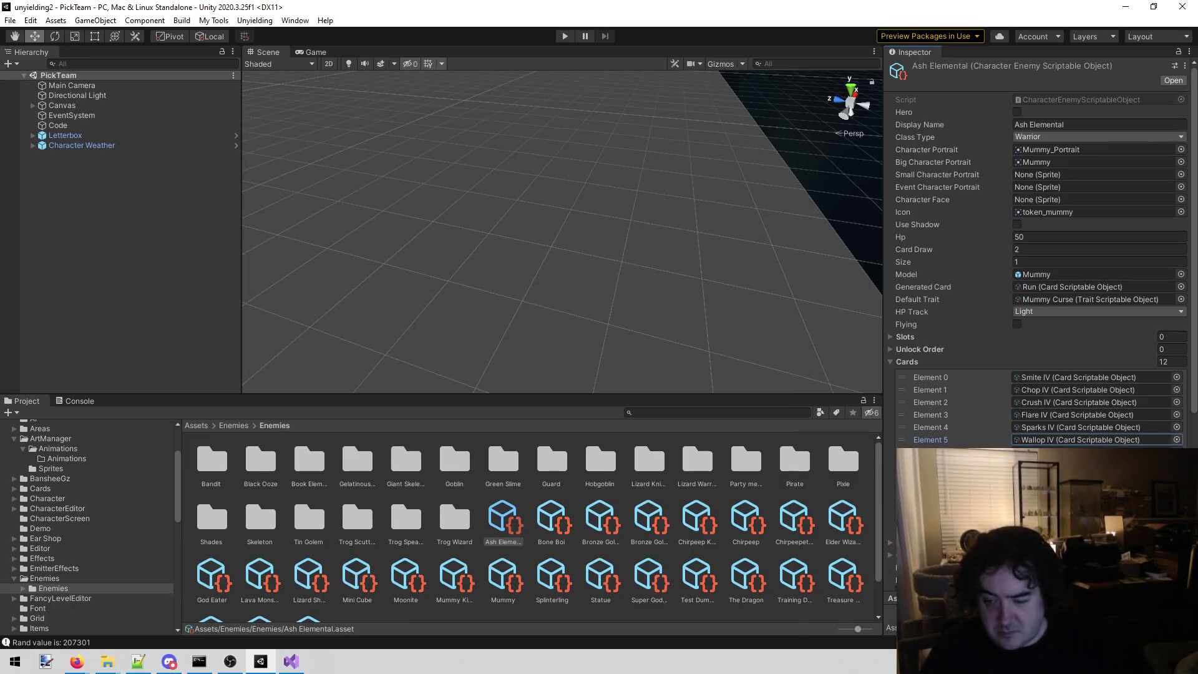
Step: Put the Ashed card into the next card slot
click(1176, 451)
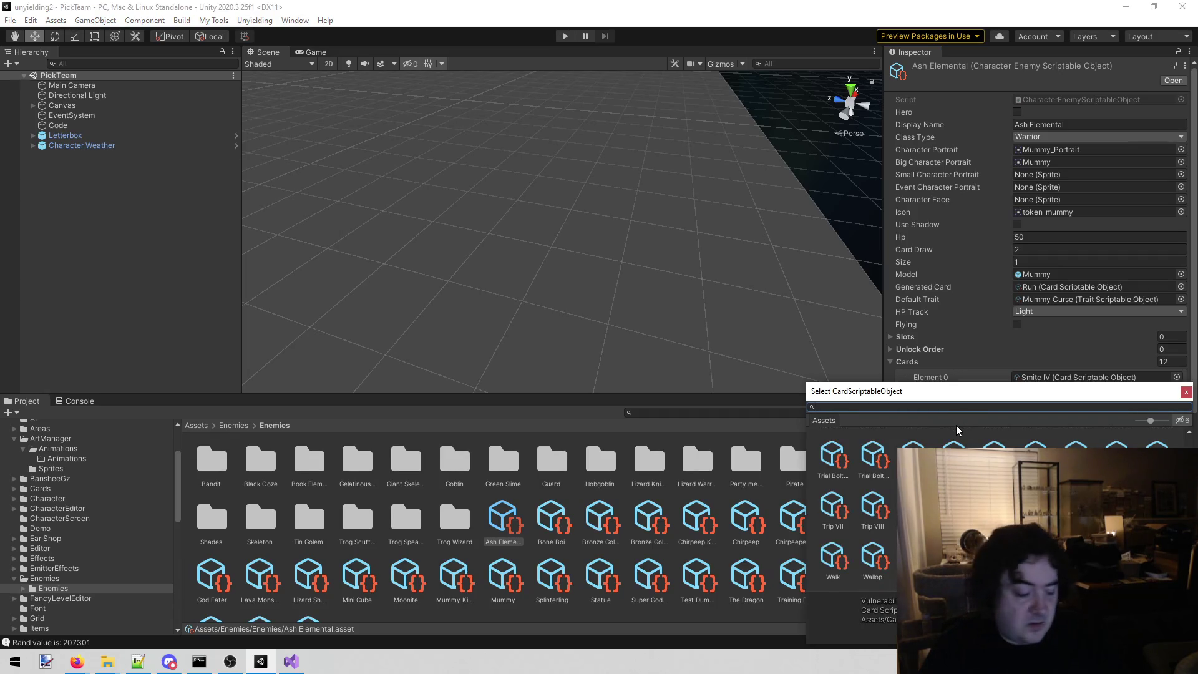
text(Ashed)
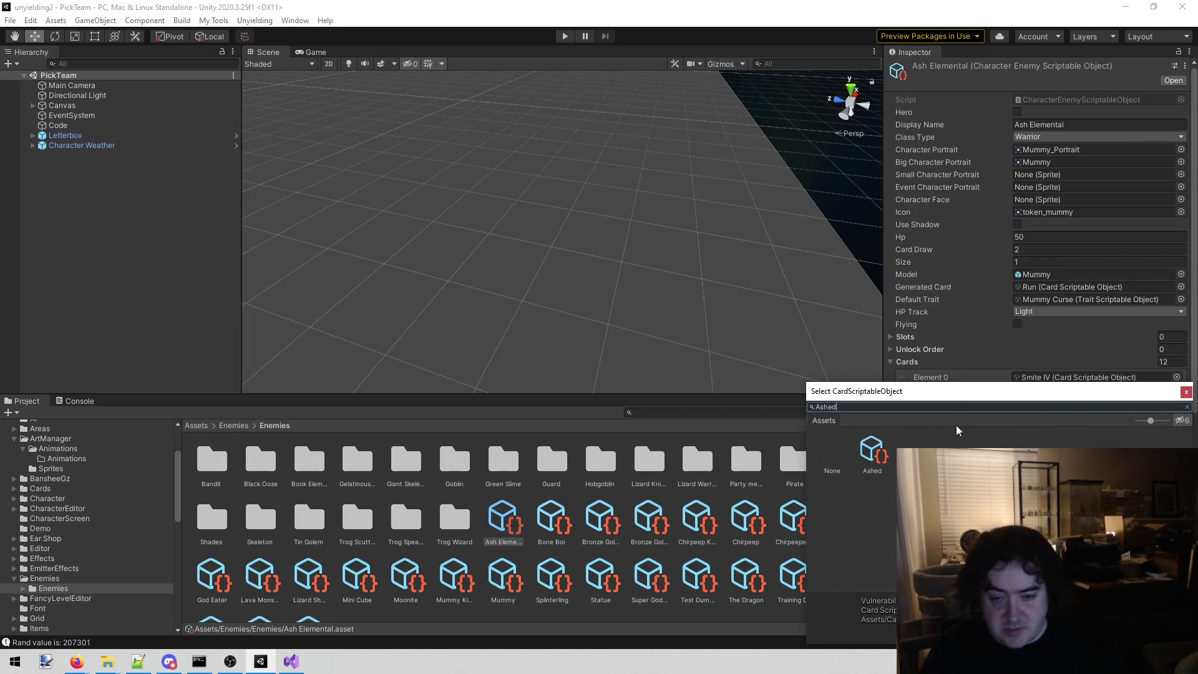
double_click(873, 450)
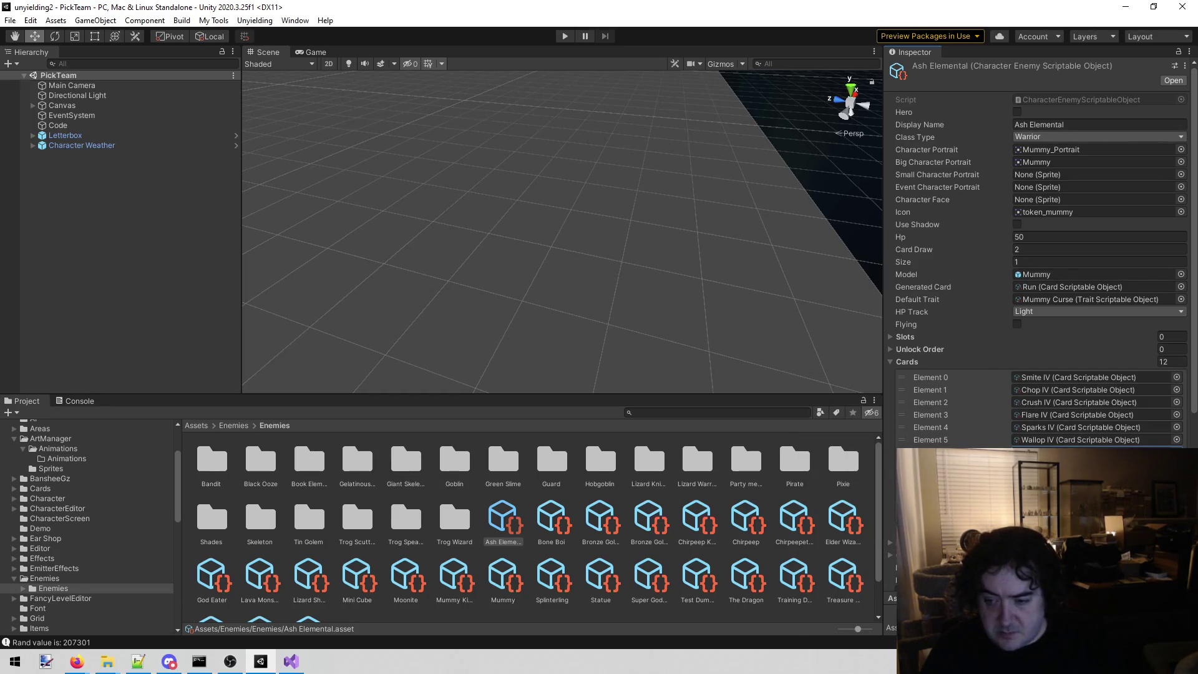
click(1176, 451)
text(Ashed)
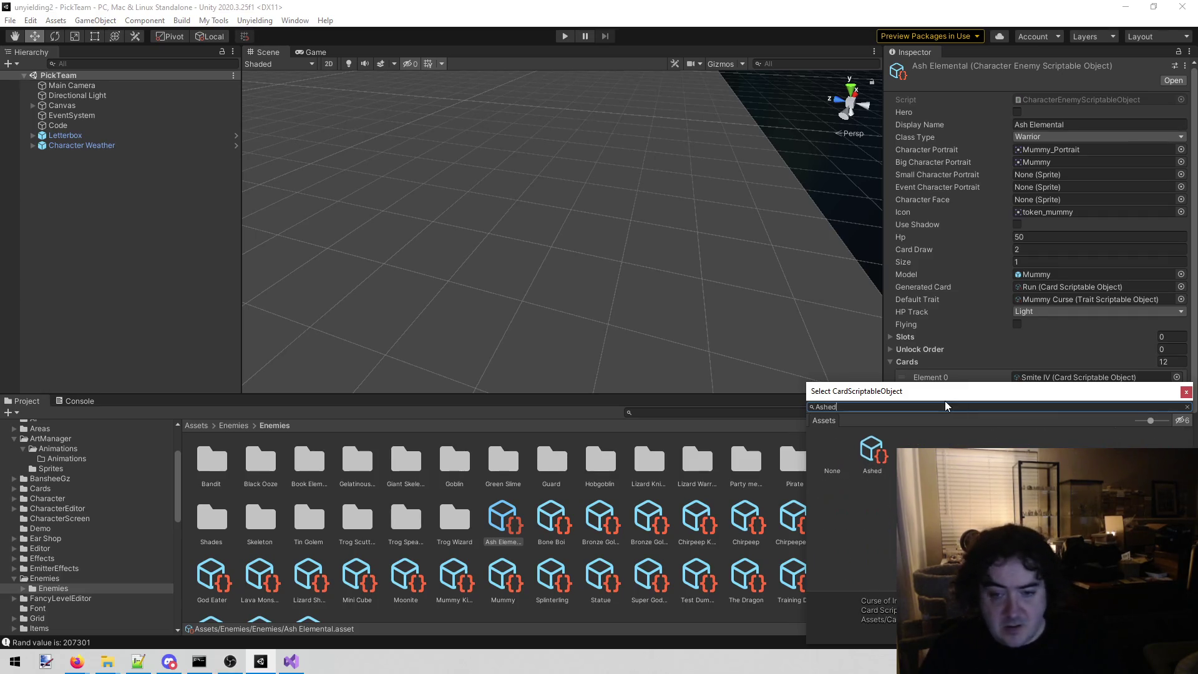
double_click(875, 458)
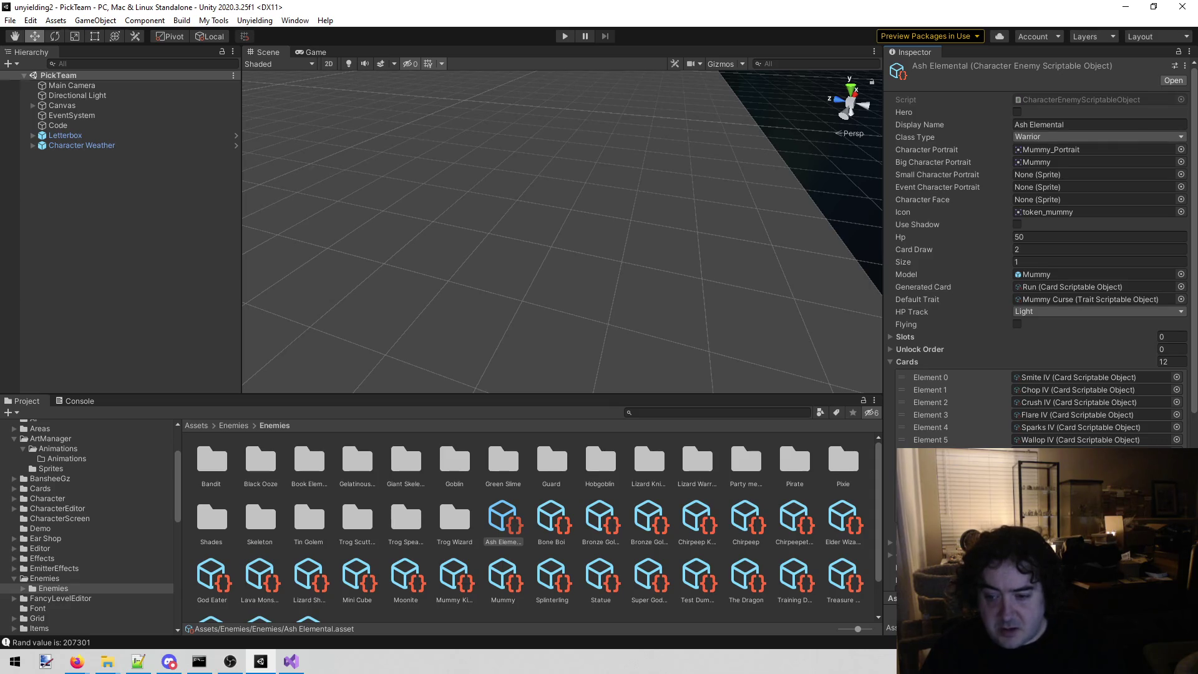
Step: Assign the matching Spark card to another slot; look up Chain Shirt without assigning it
click(1175, 451)
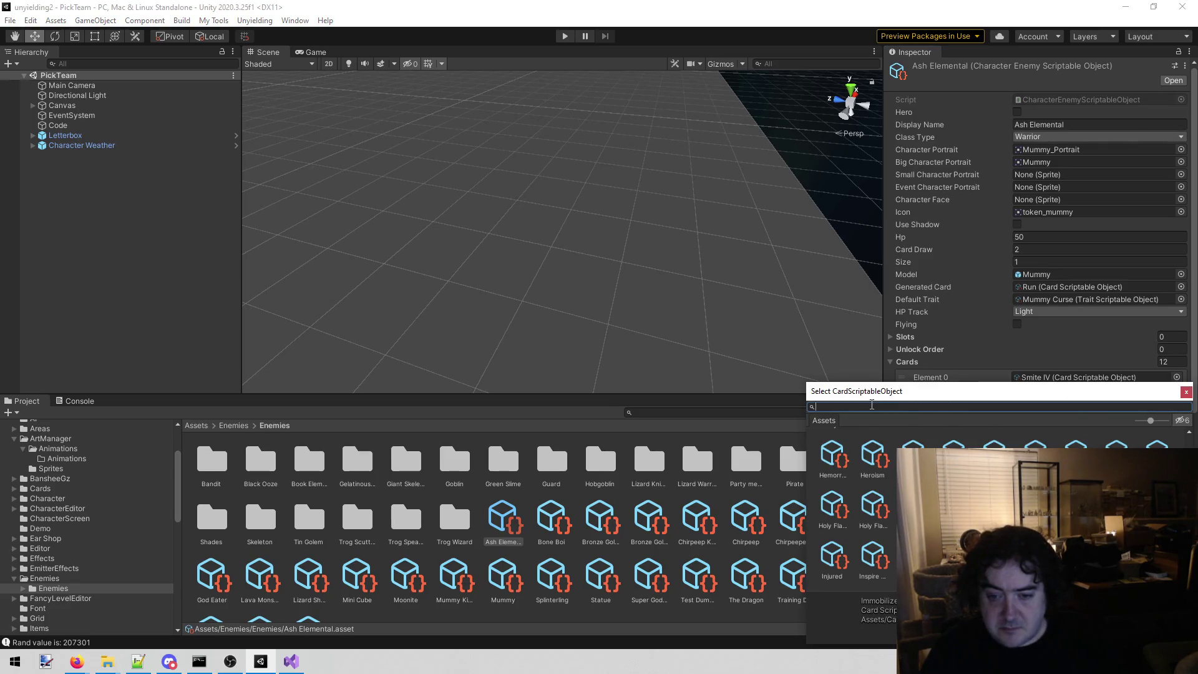
click(1185, 391)
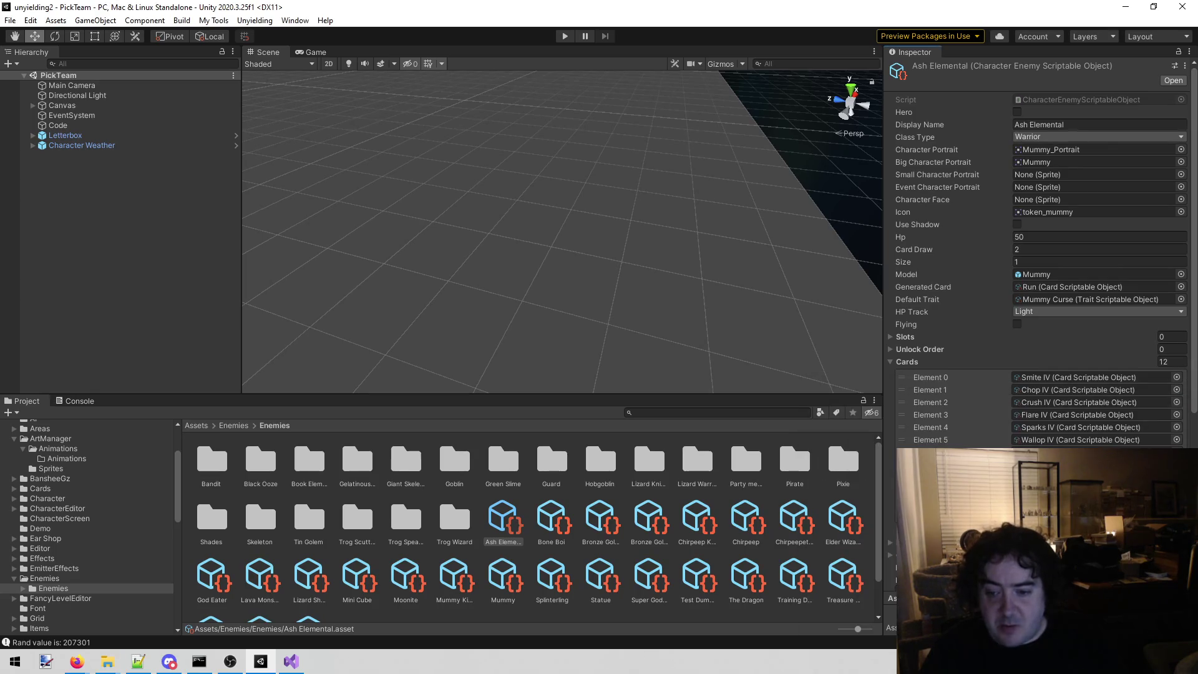
click(1176, 426)
text(Spark thr)
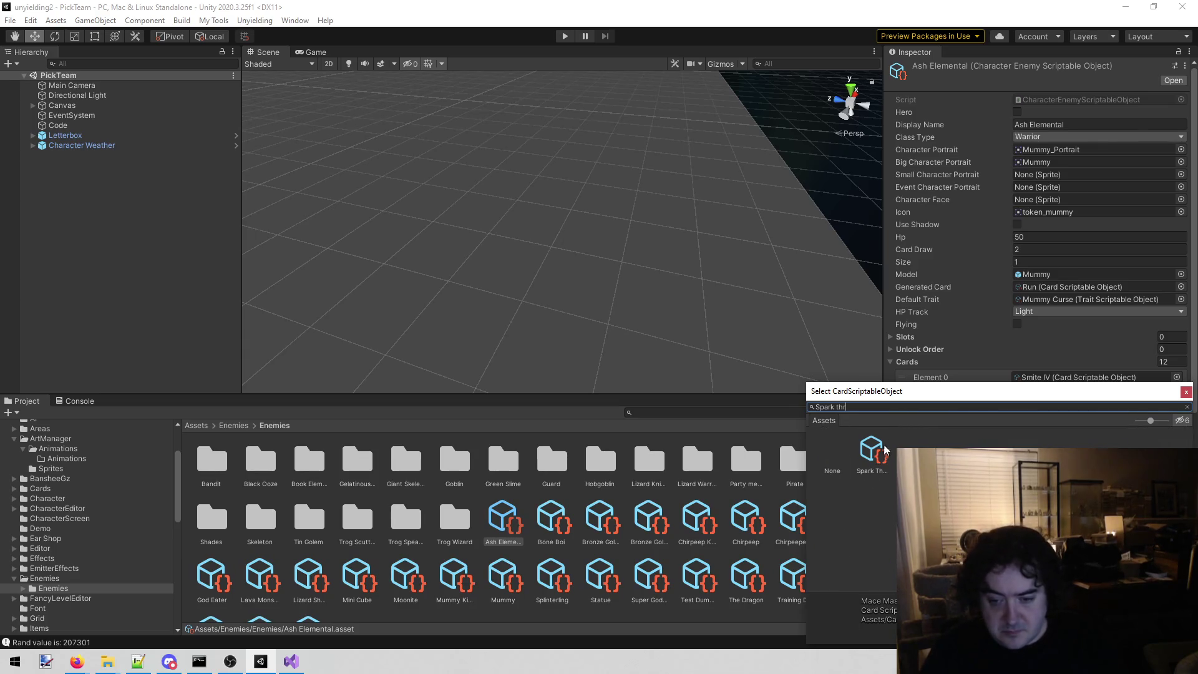
double_click(873, 467)
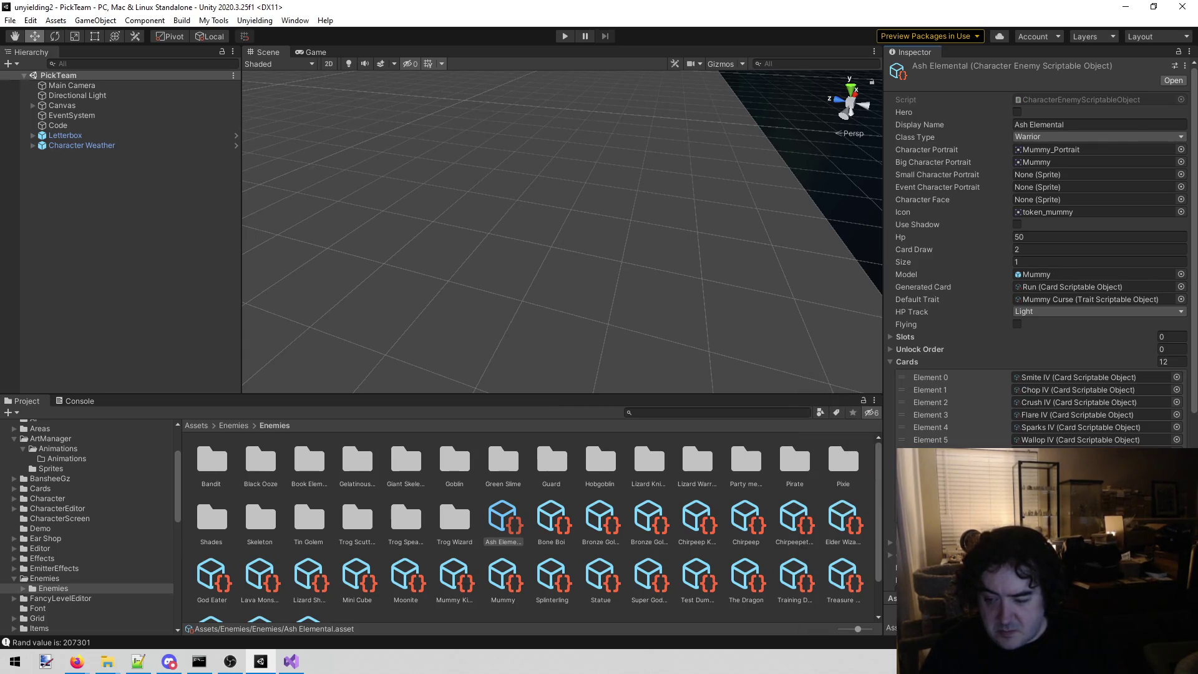
click(1175, 377)
text(Cha)
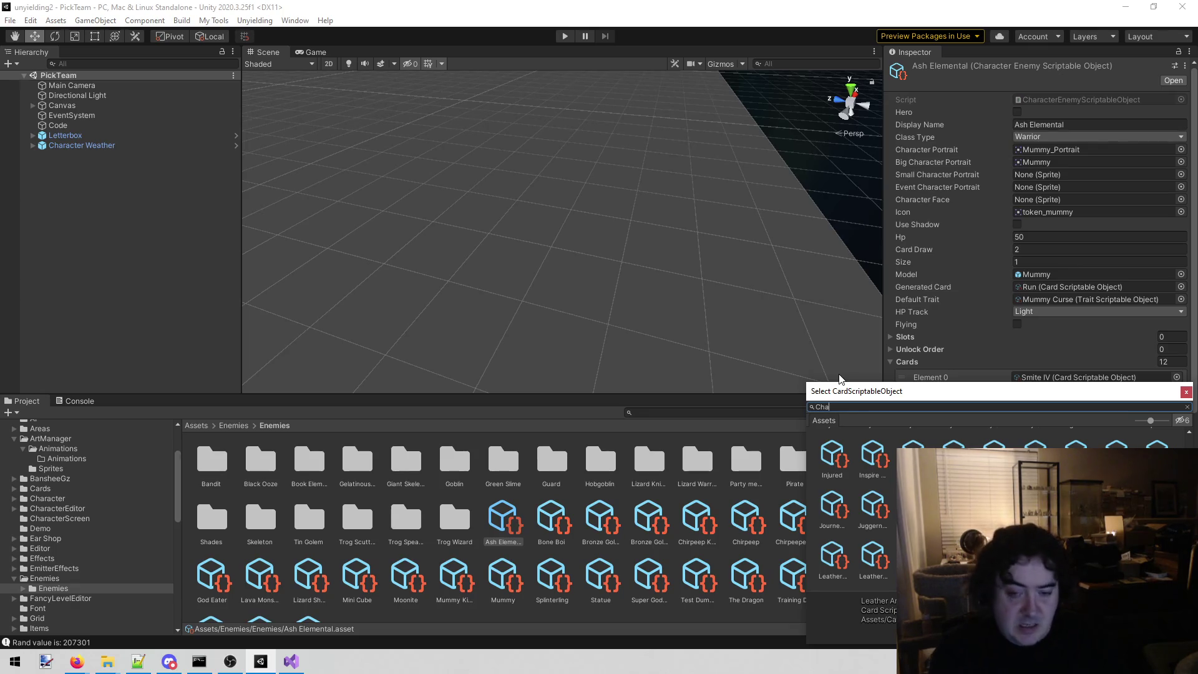
text(in sh)
key(Down)
key(Escape)
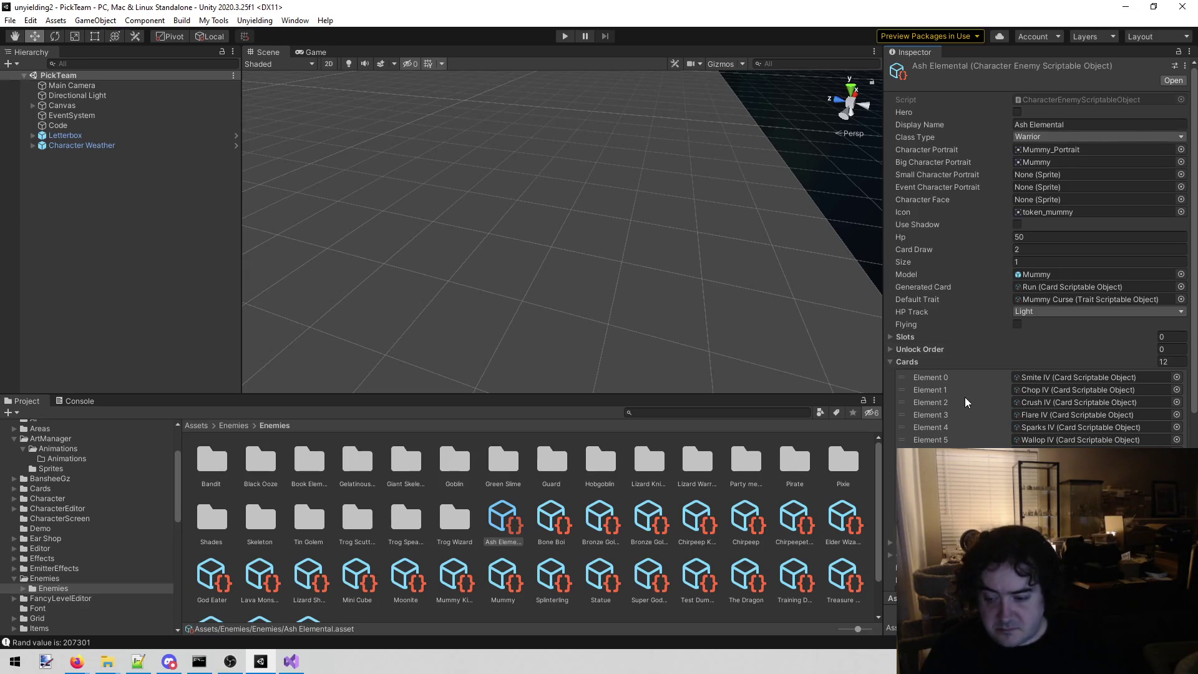
Step: Delete the six finished ash elemental lines (268–273) from todo.txt and return to Unity
click(290, 661)
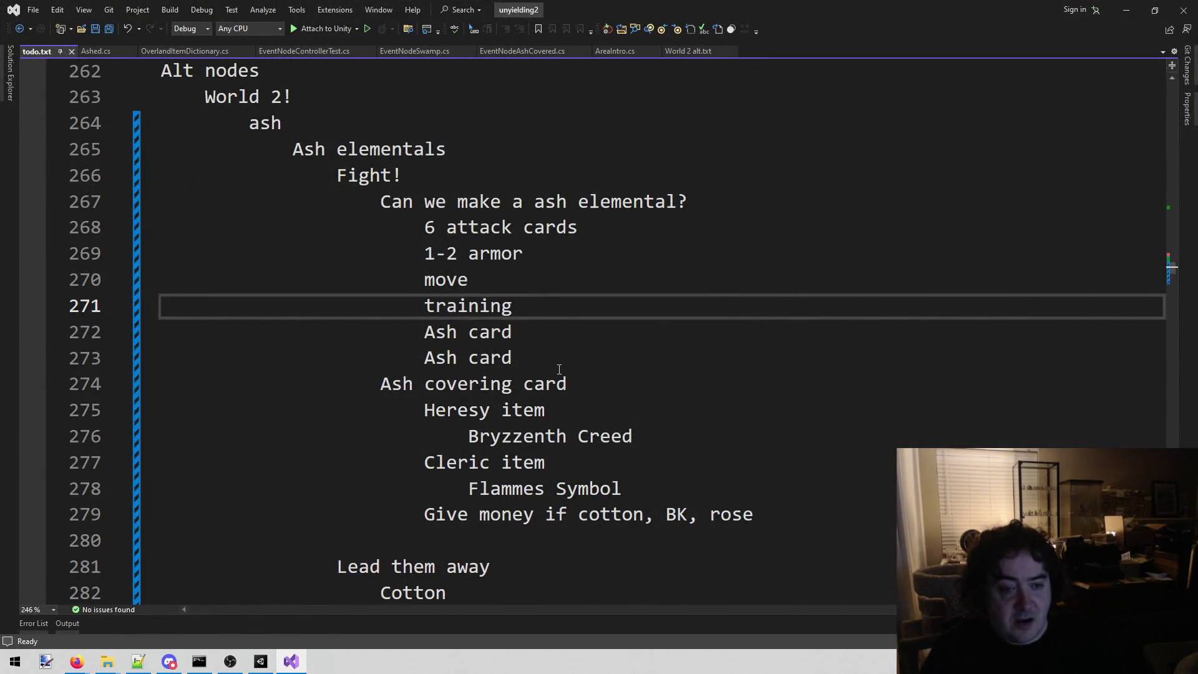
drag(549, 366, 424, 222)
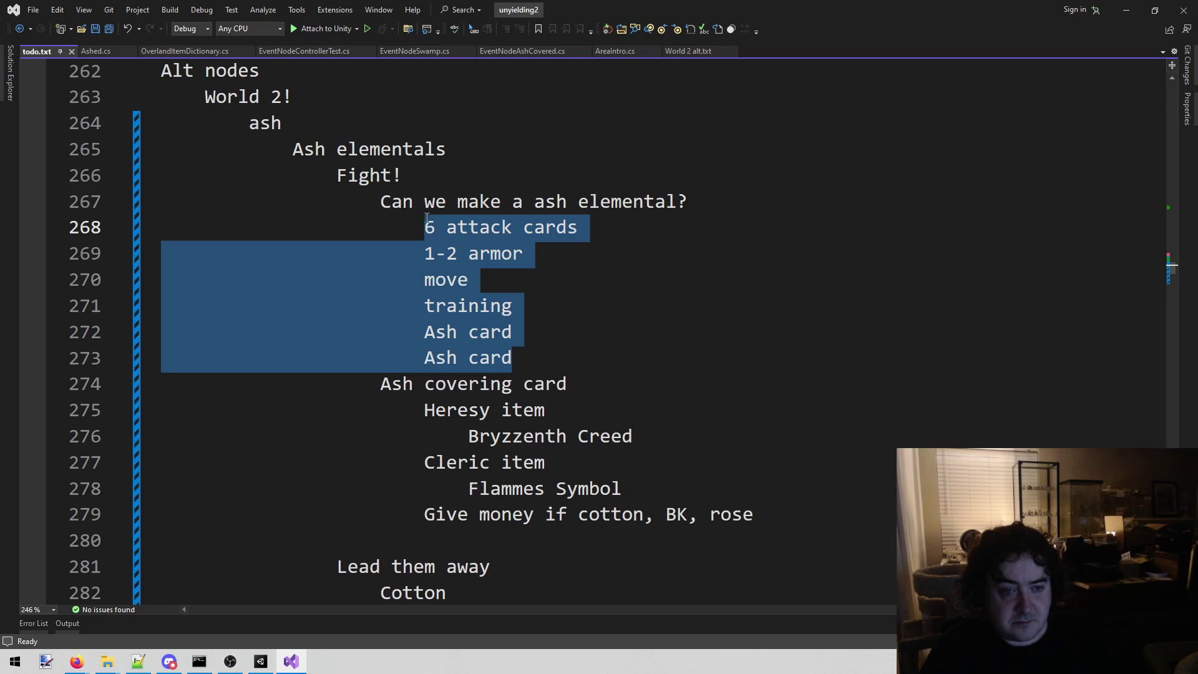
key(BackSpace)
text(Wjhat)
key(BackSpace)
key(BackSpace)
key(BackSpace)
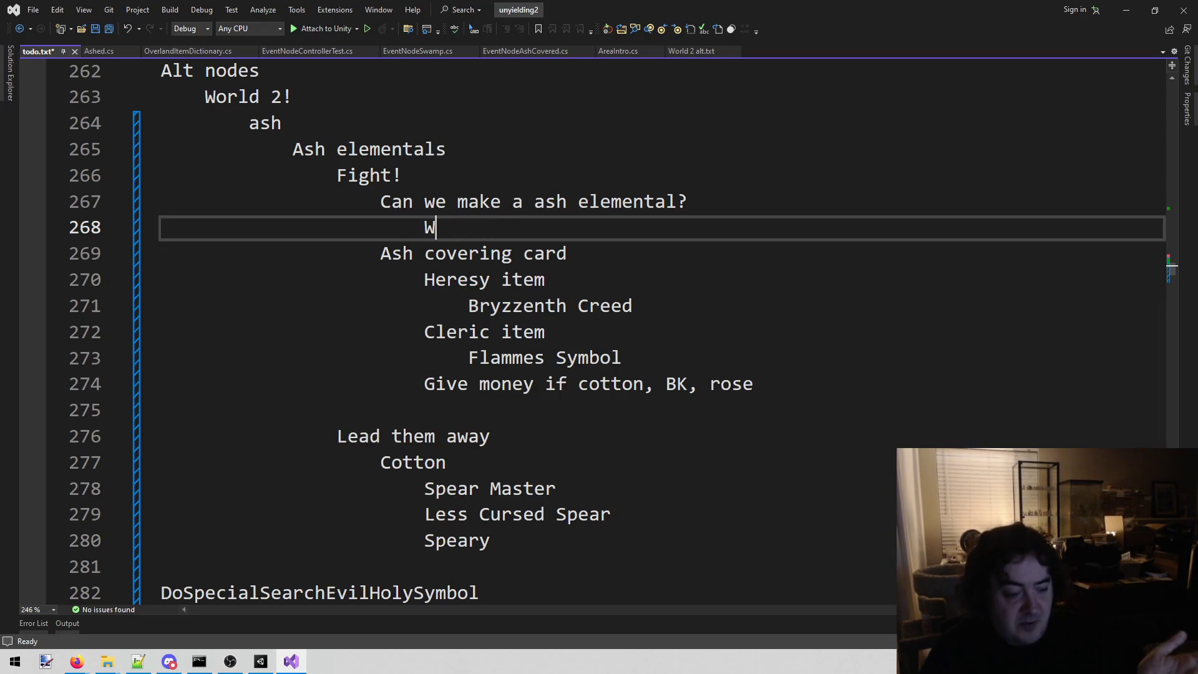
click(260, 663)
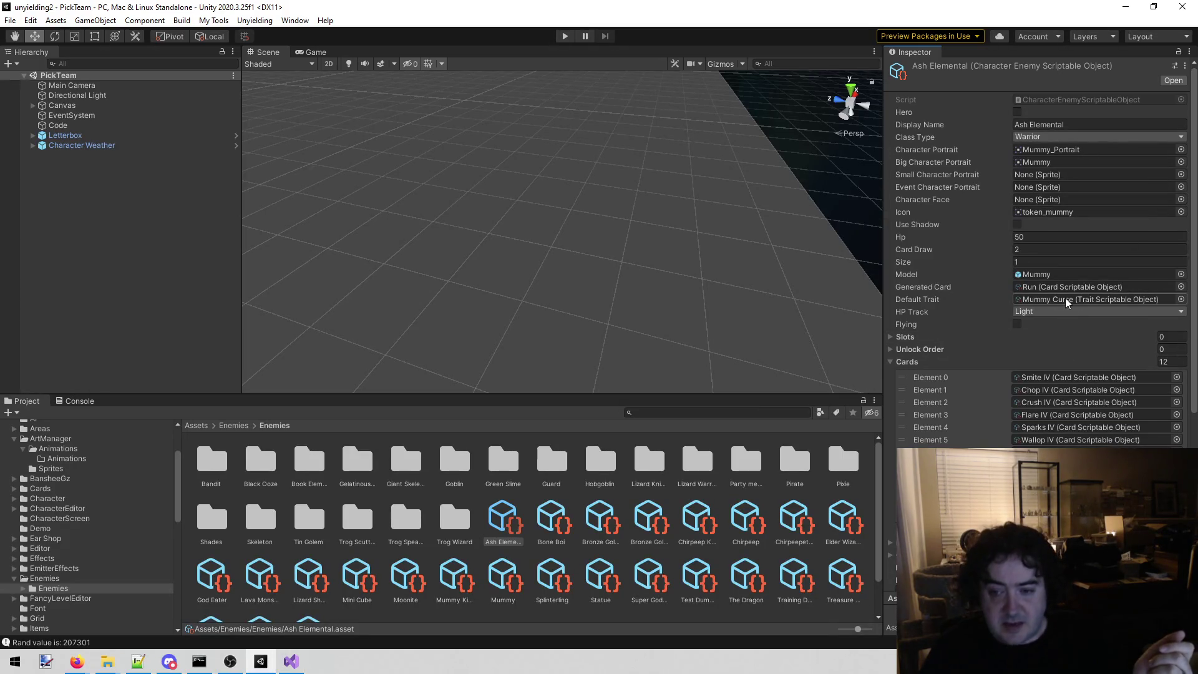
Step: Check the Shade enemy's default trait for reference, then reselect Ash Elemental
click(1180, 299)
text(tati)
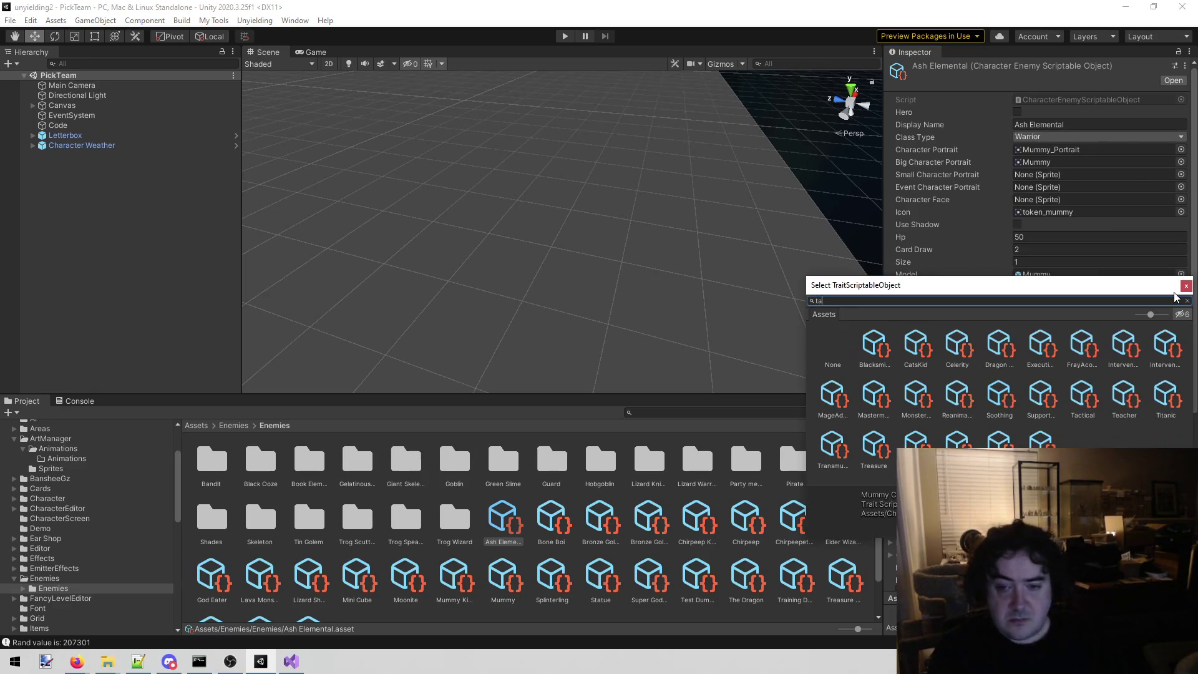
key(BackSpace)
key(BackSpace)
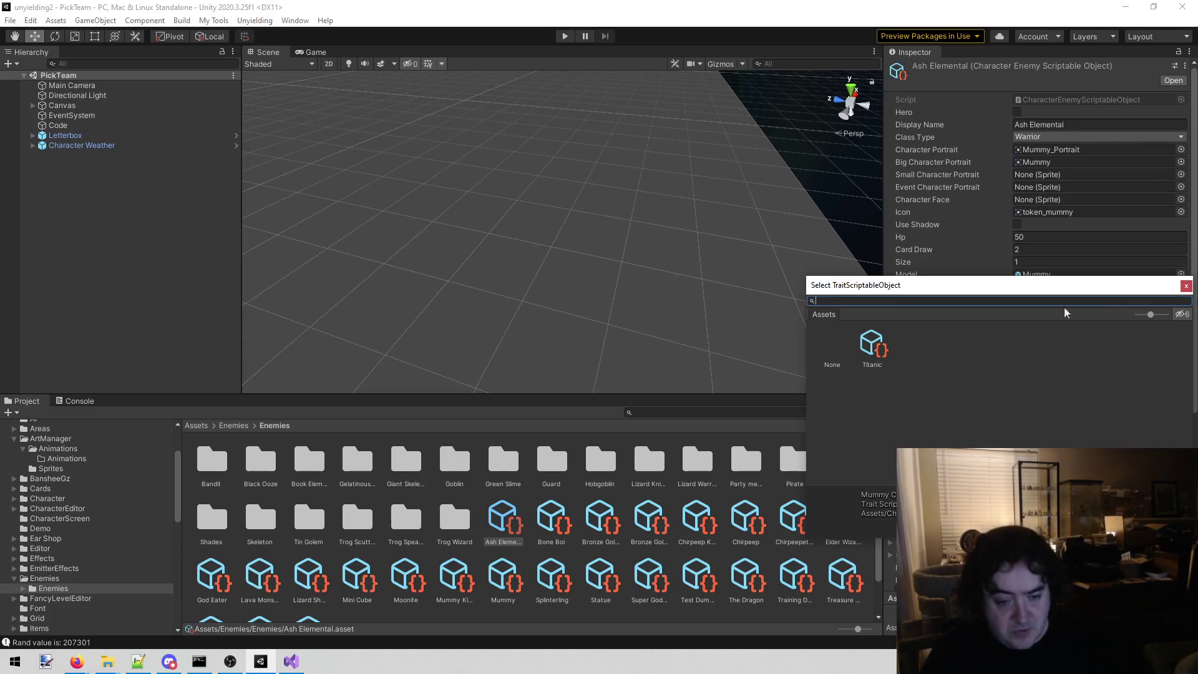
scroll(422, 606, down, 1)
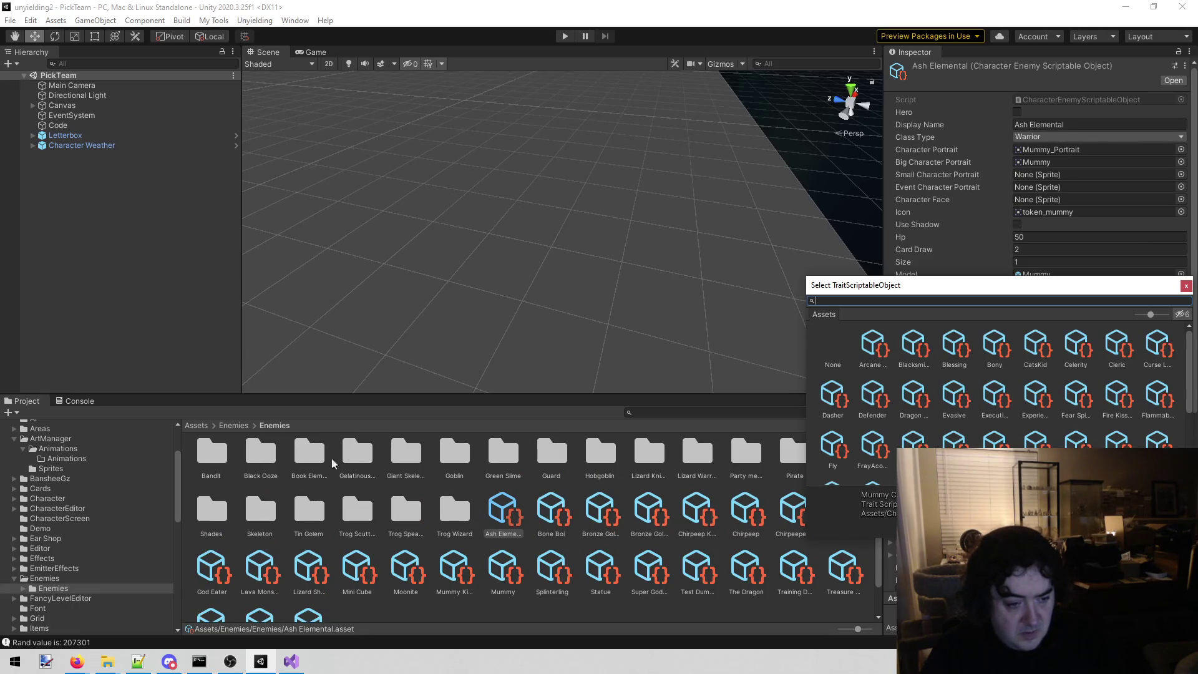
double_click(212, 510)
click(211, 462)
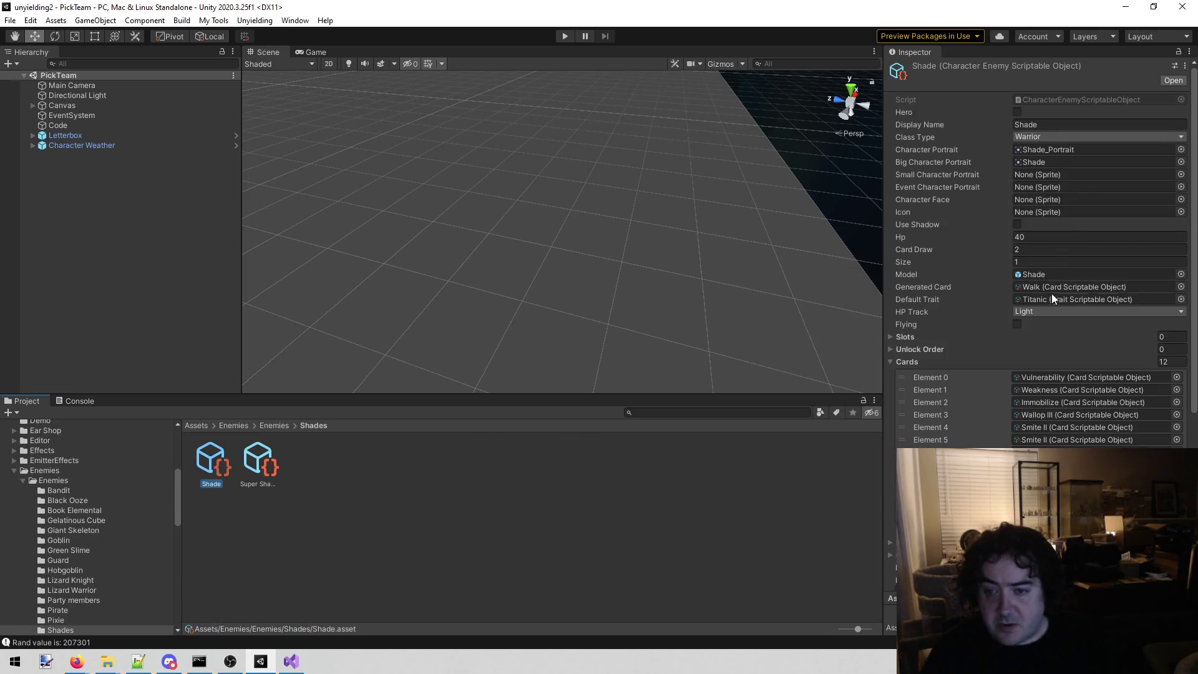
click(88, 478)
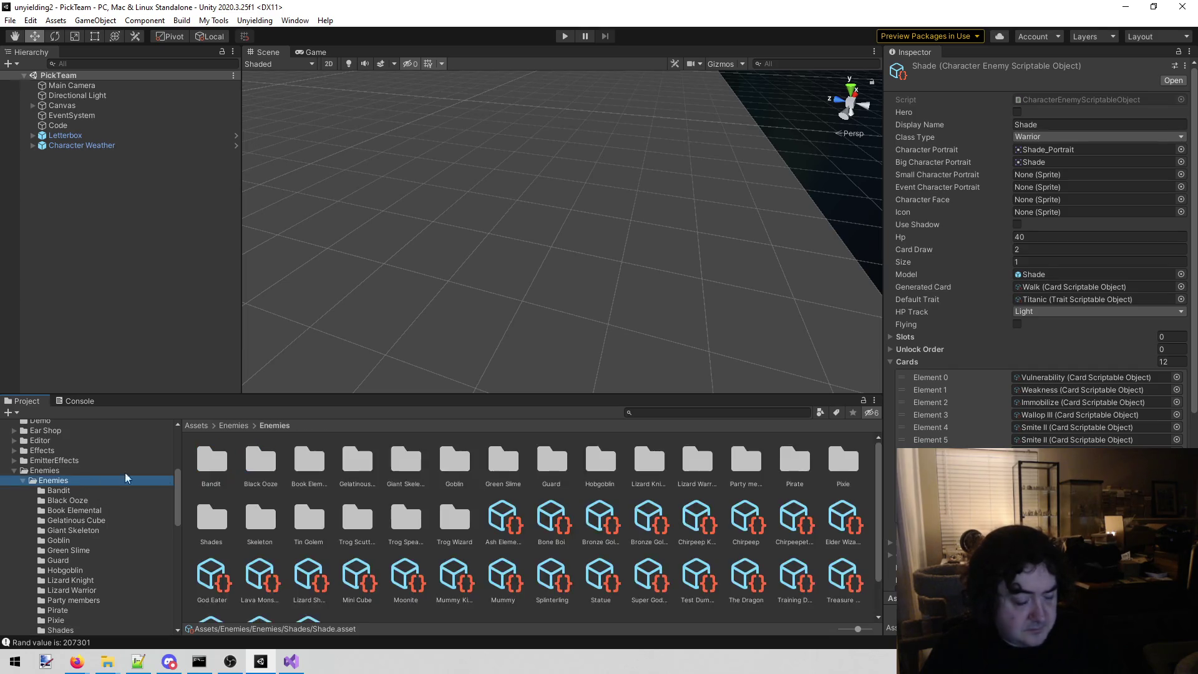
click(497, 516)
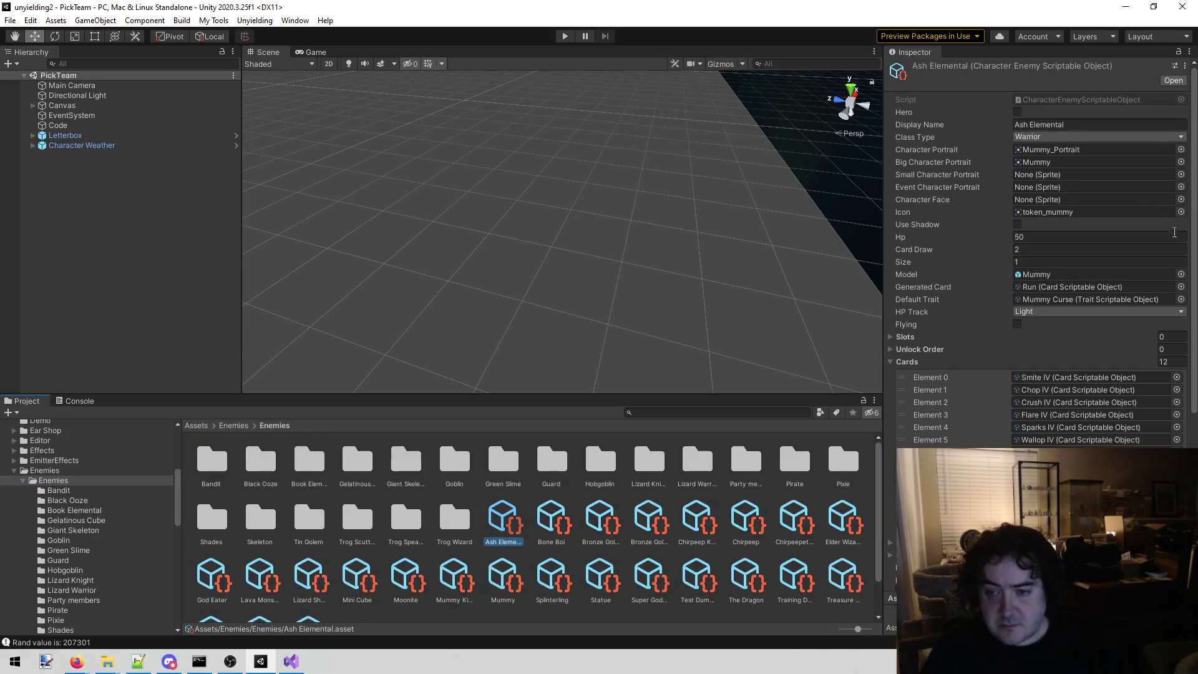
Step: Set Ash Elemental's Default Trait to Titanic, replacing Mummy Curse
click(1181, 299)
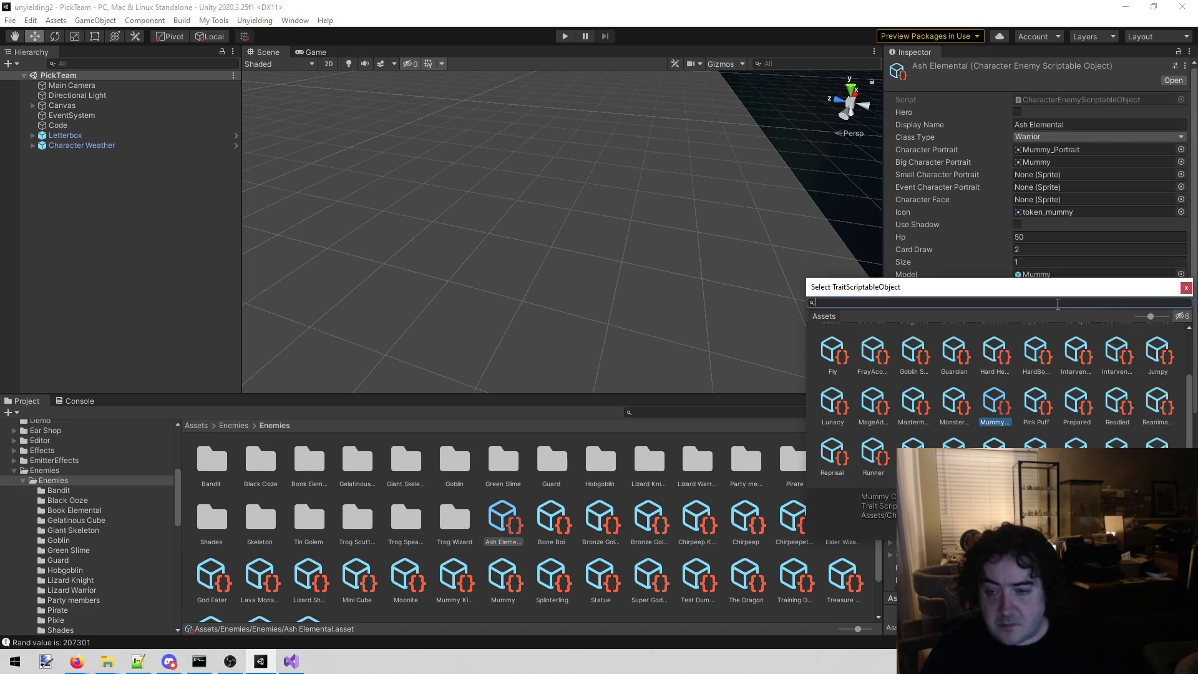
text(tit)
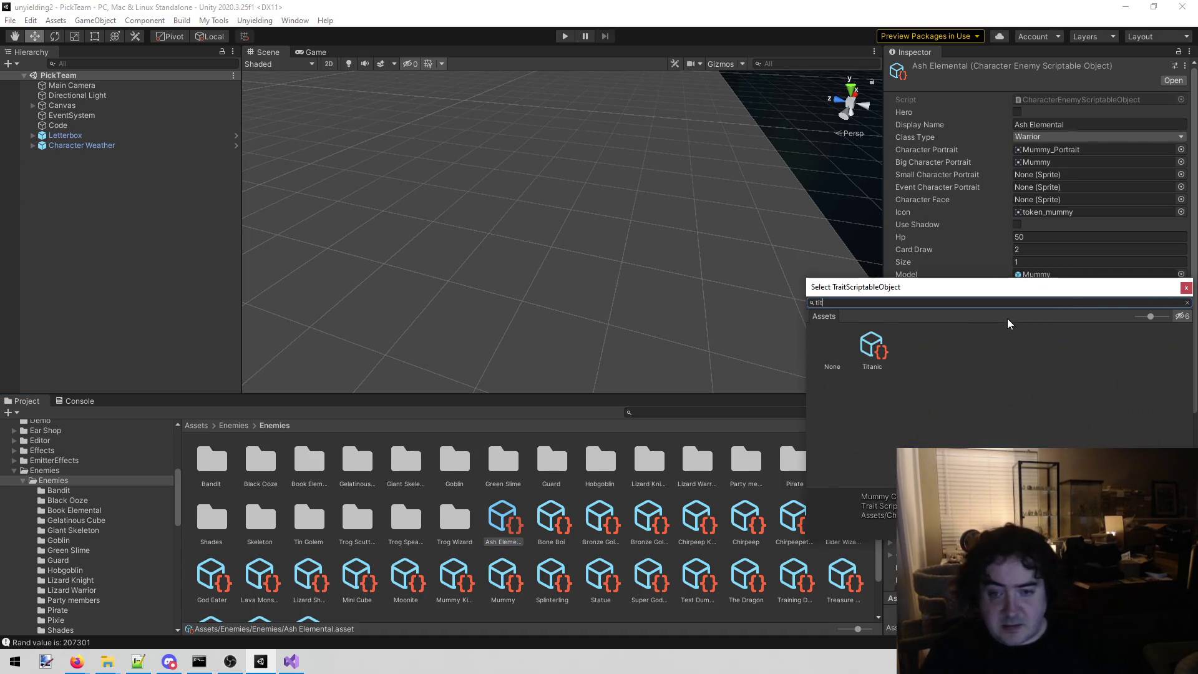
double_click(870, 352)
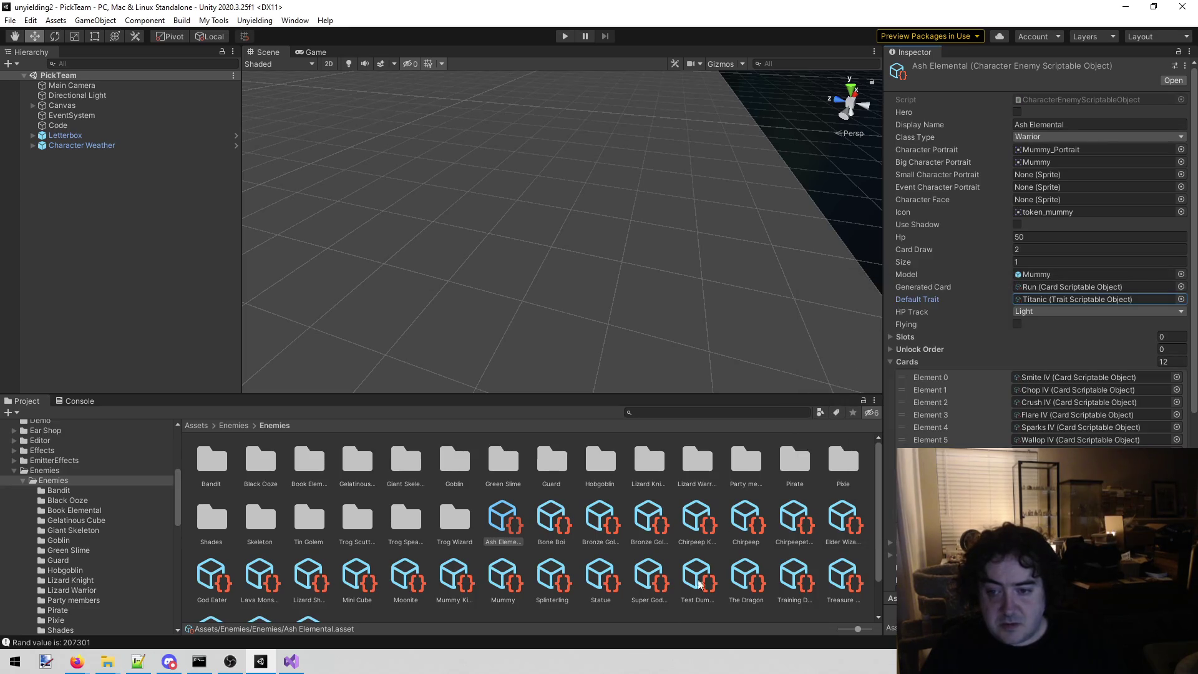
Step: Replace the stray letter with 'art' under the ash elemental note and start a 'model in' line
click(299, 652)
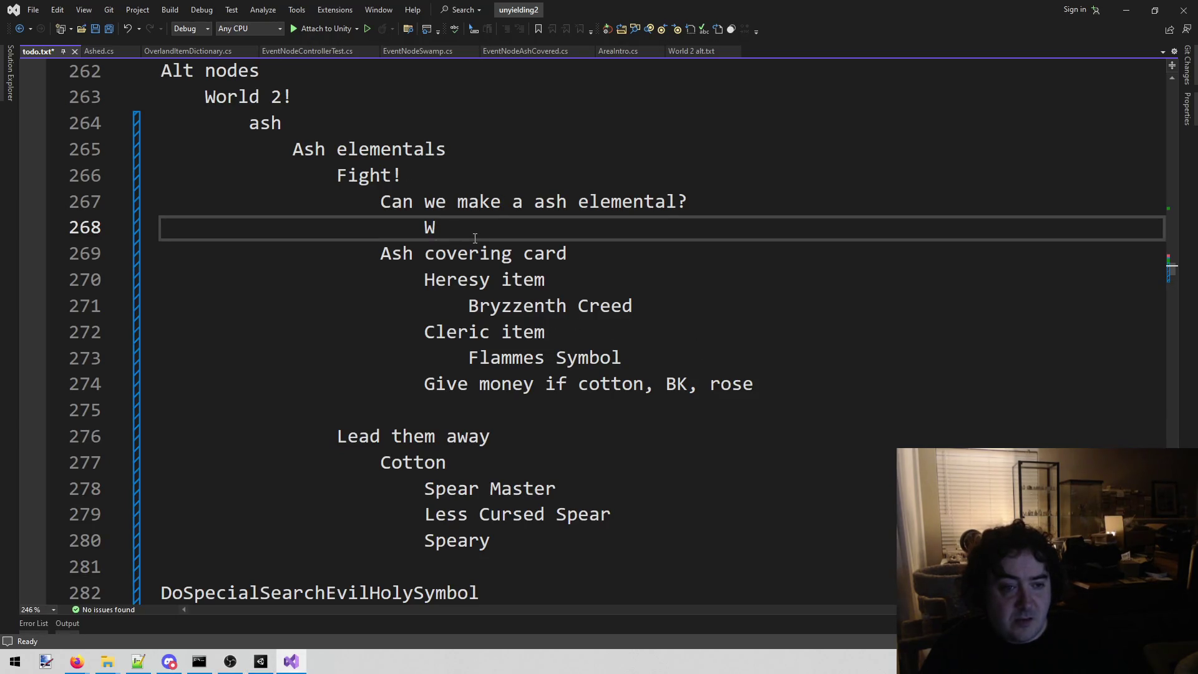
key(BackSpace)
text(art)
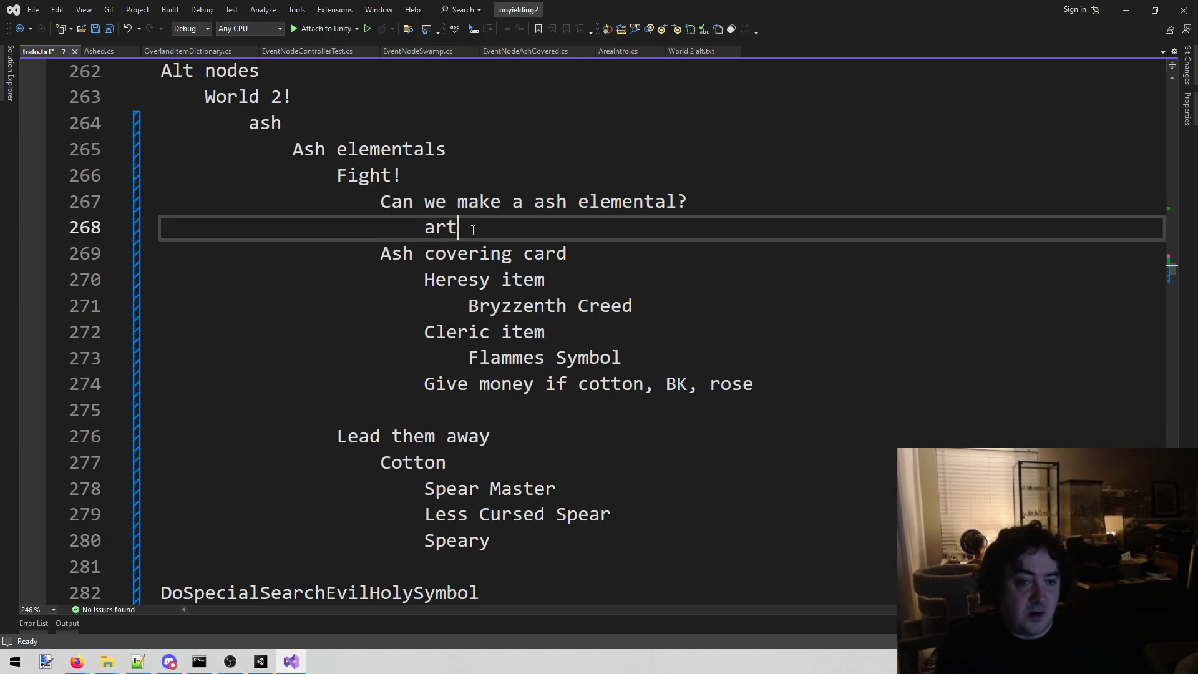
key(Return)
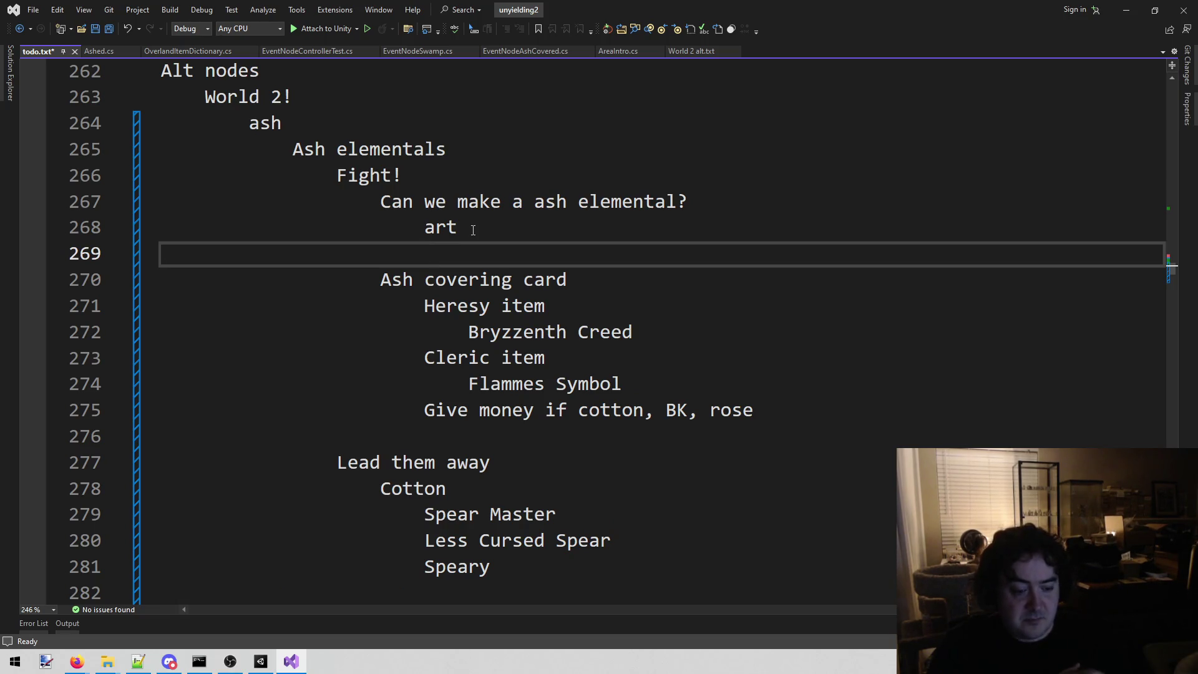
text(model in)
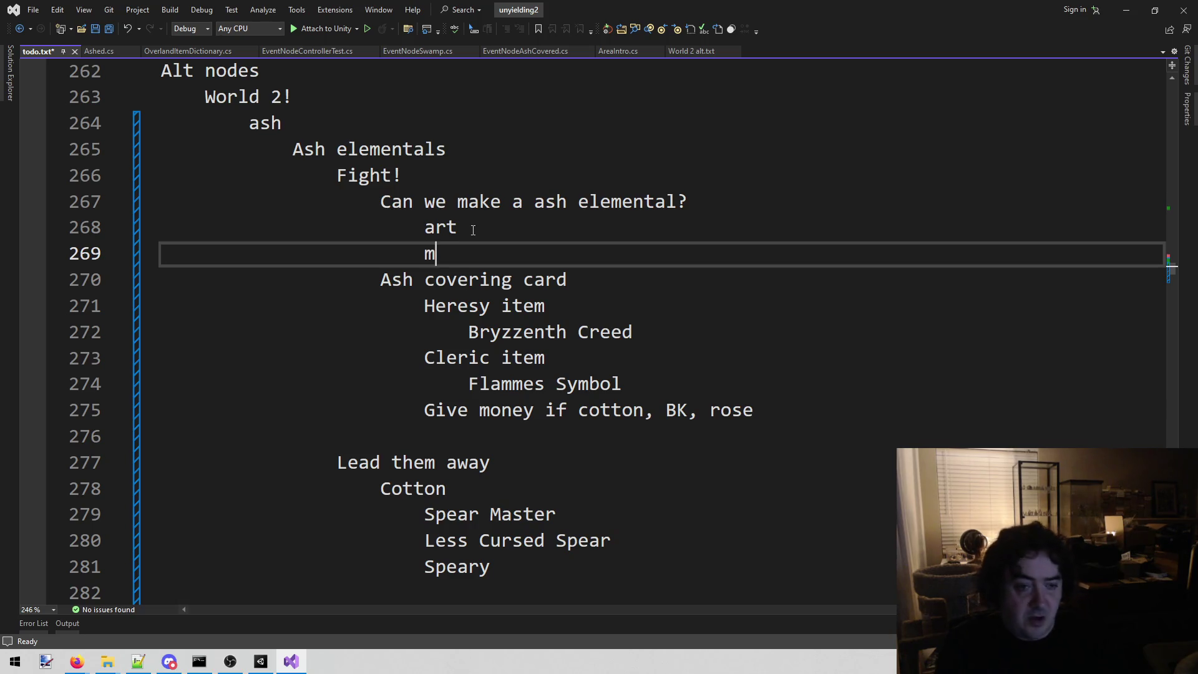